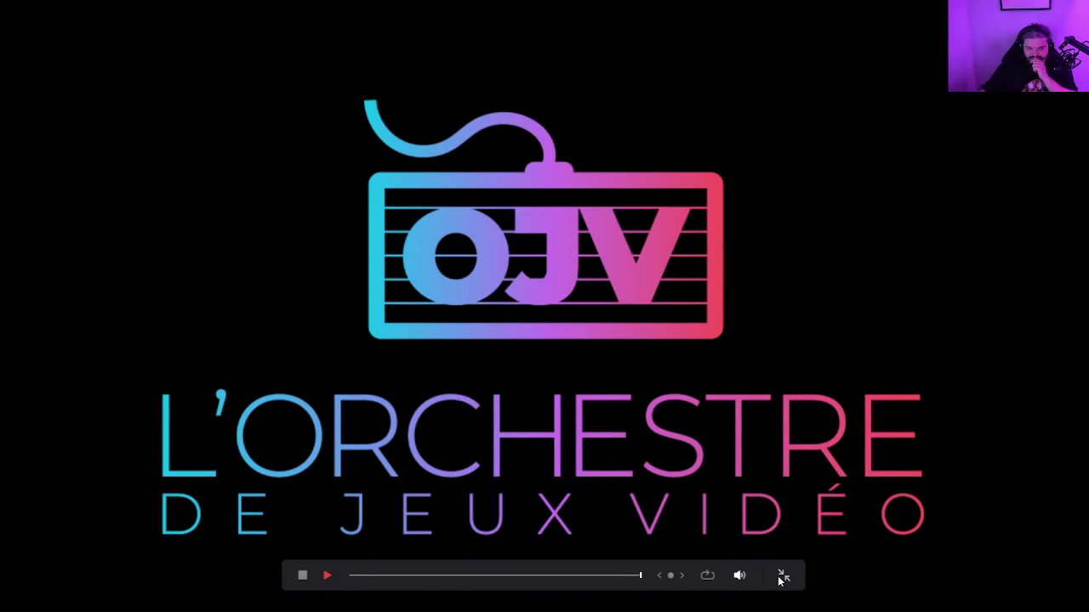
Step: Exit full-screen playback of the OJV logo to get back to the Cut page timeline
left_click(783, 577)
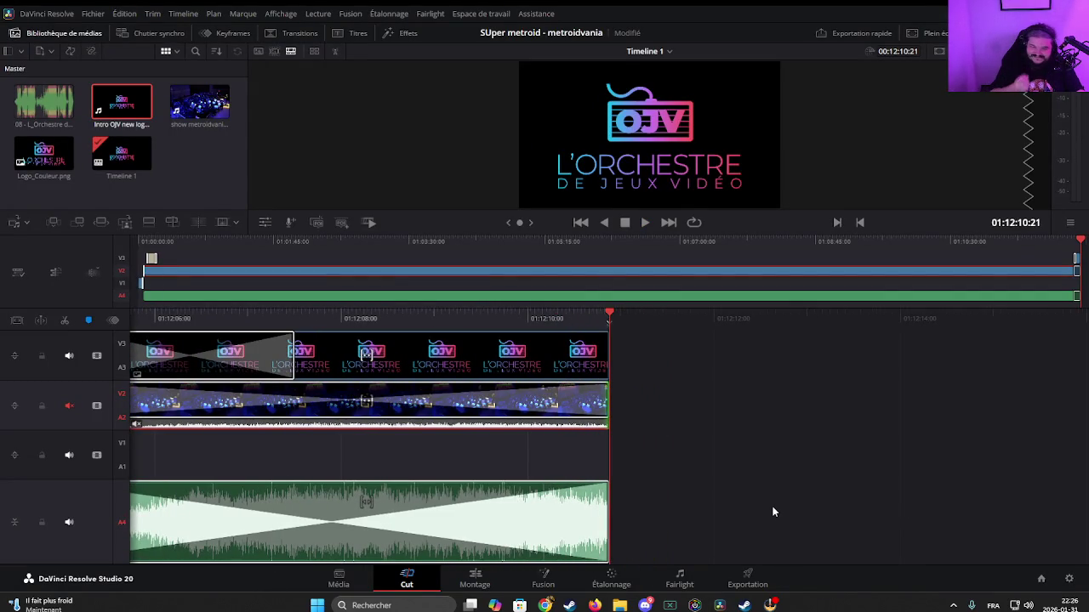
Step: Save the metroidvania project, then create a new empty project named 'Monster boy'
left_click(92, 14)
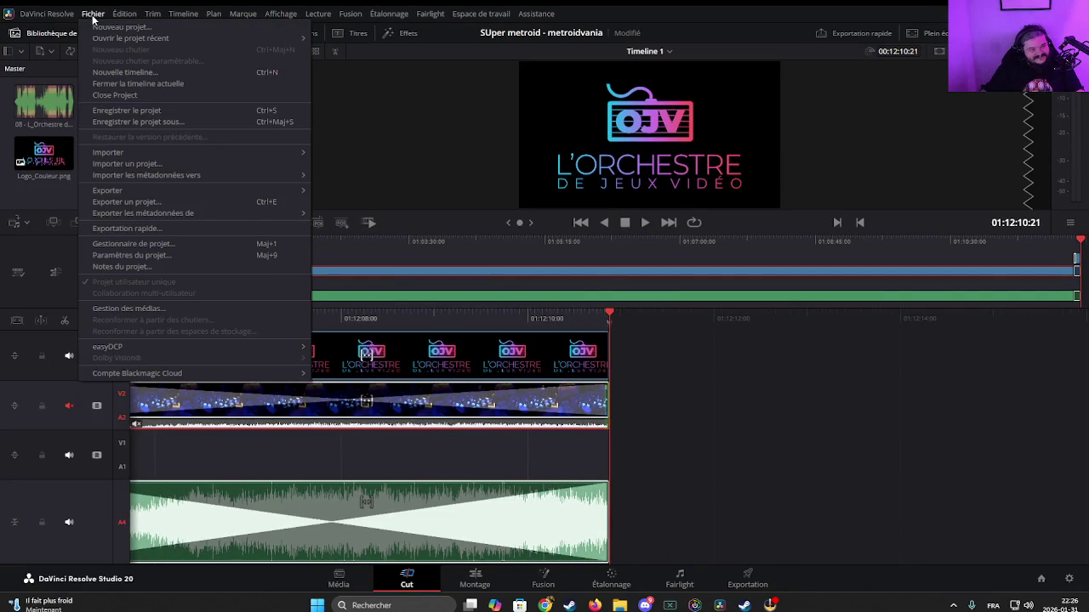
left_click(129, 111)
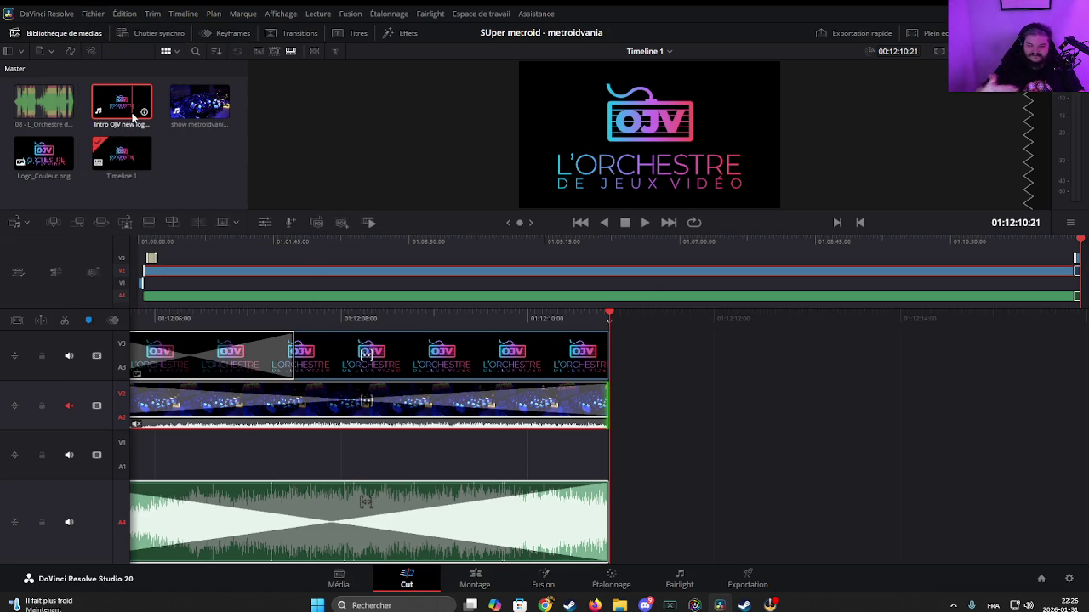
left_click(91, 13)
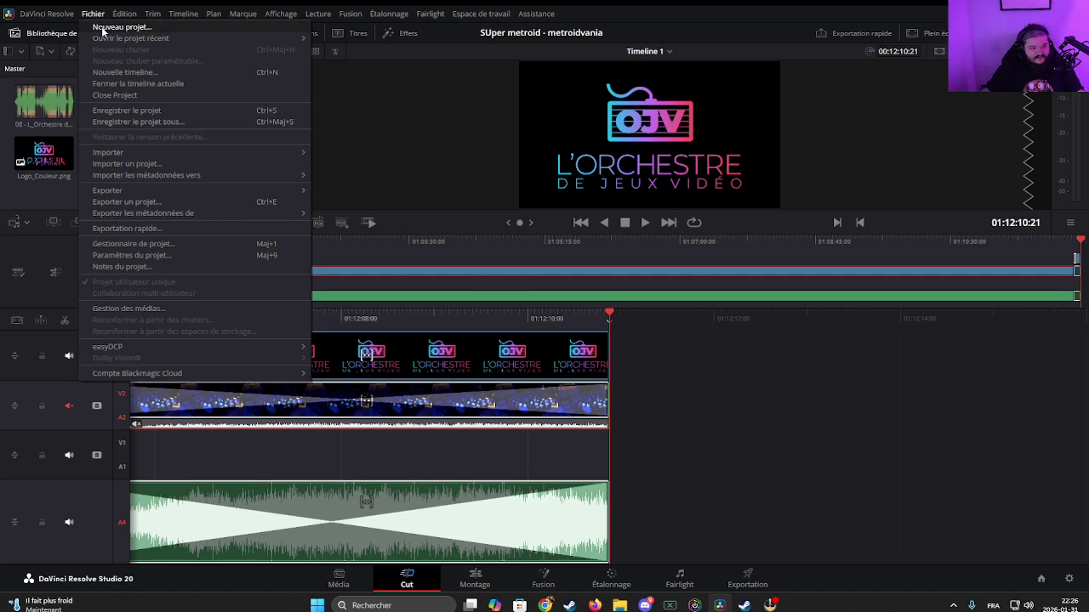
left_click(103, 28)
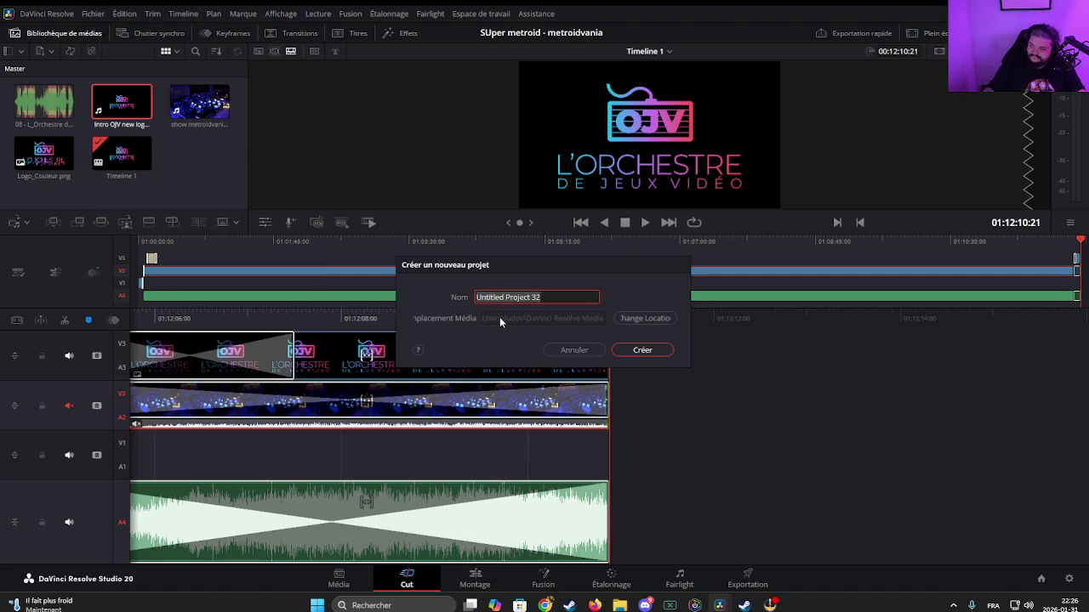
type("M")
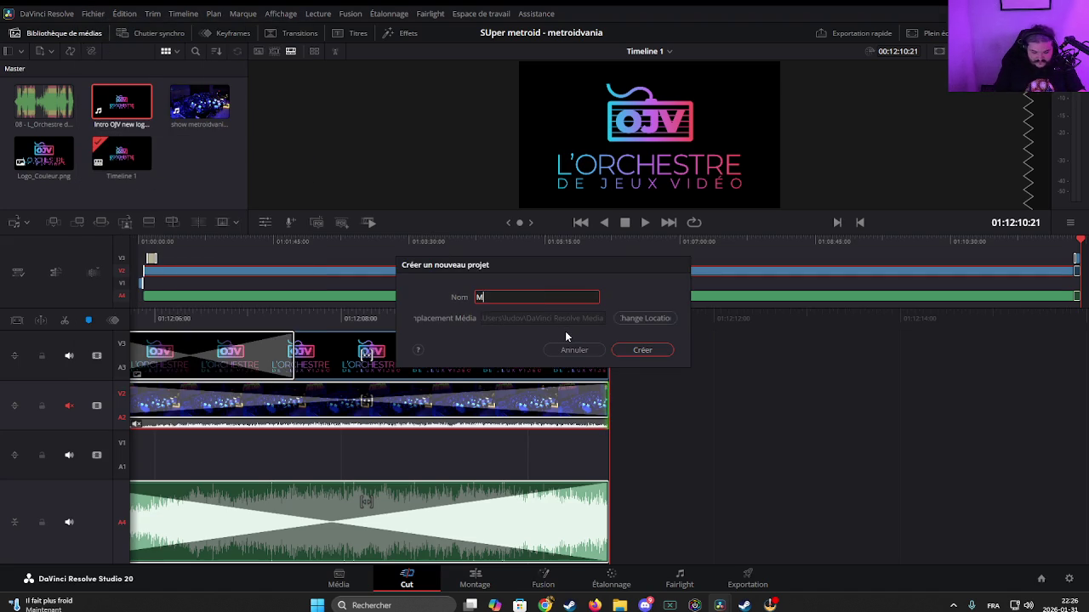
type("onster boy")
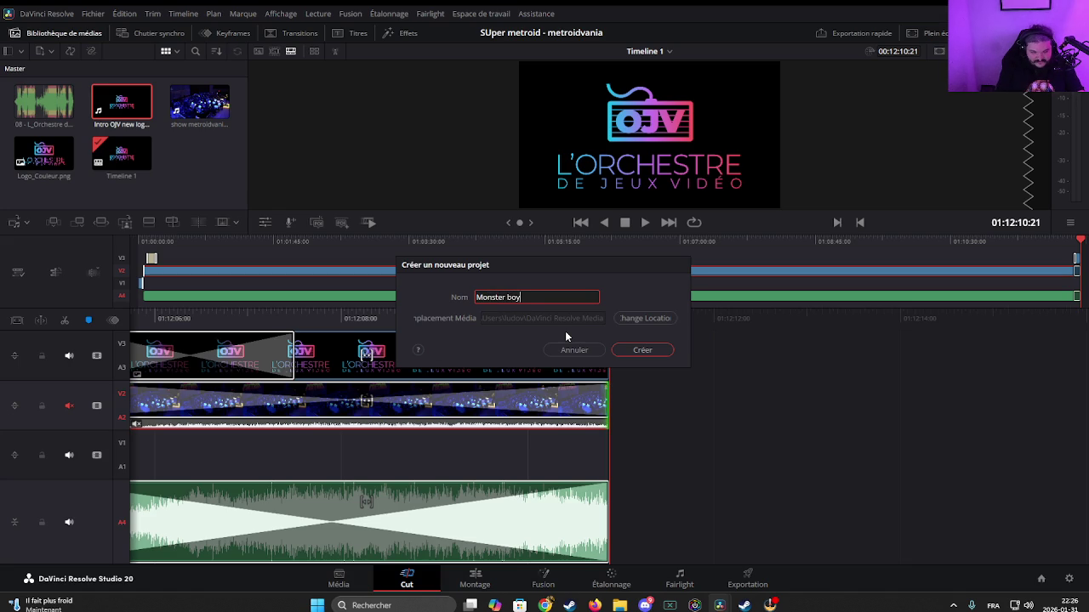
left_click(652, 349)
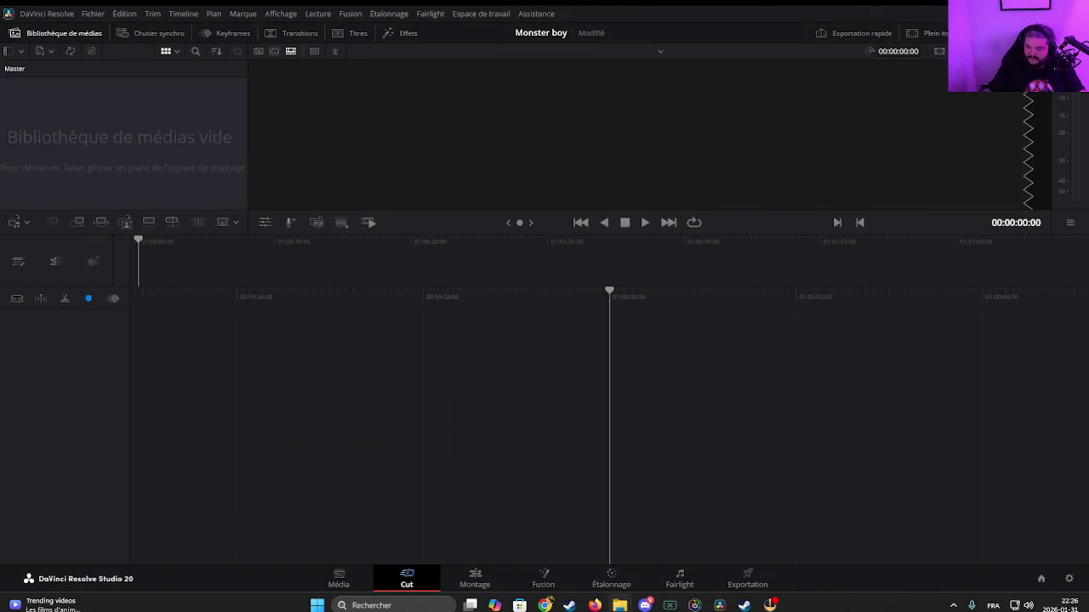
Step: Import the orchestra music, concert, OJV intro and Logo_Couleur.png, placing intro and logo on Timeline 1
left_click_drag(243, 204, 138, 161)
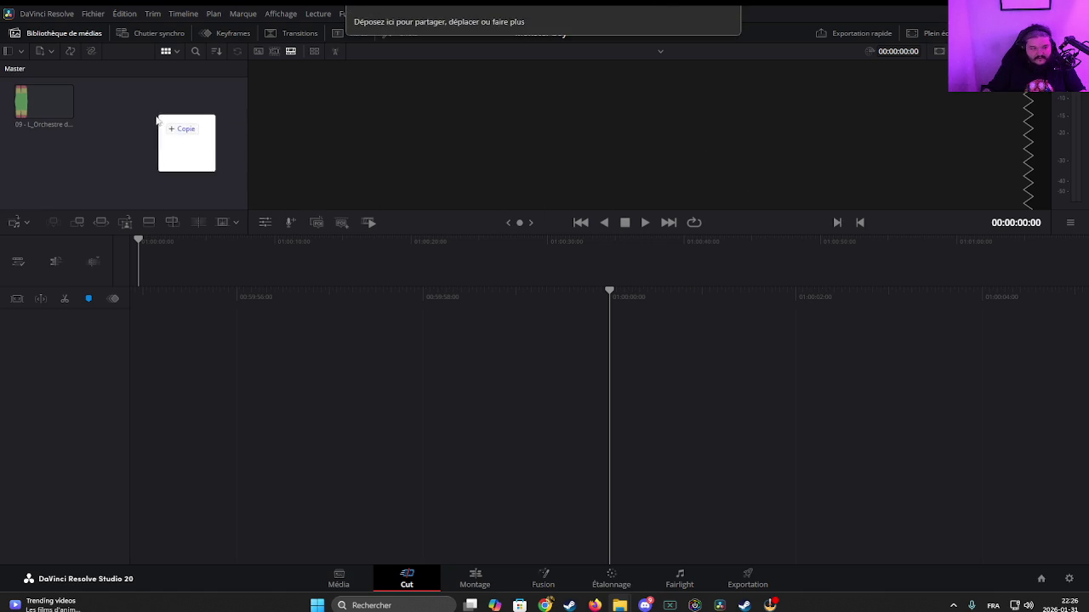
left_click_drag(336, 209, 170, 145)
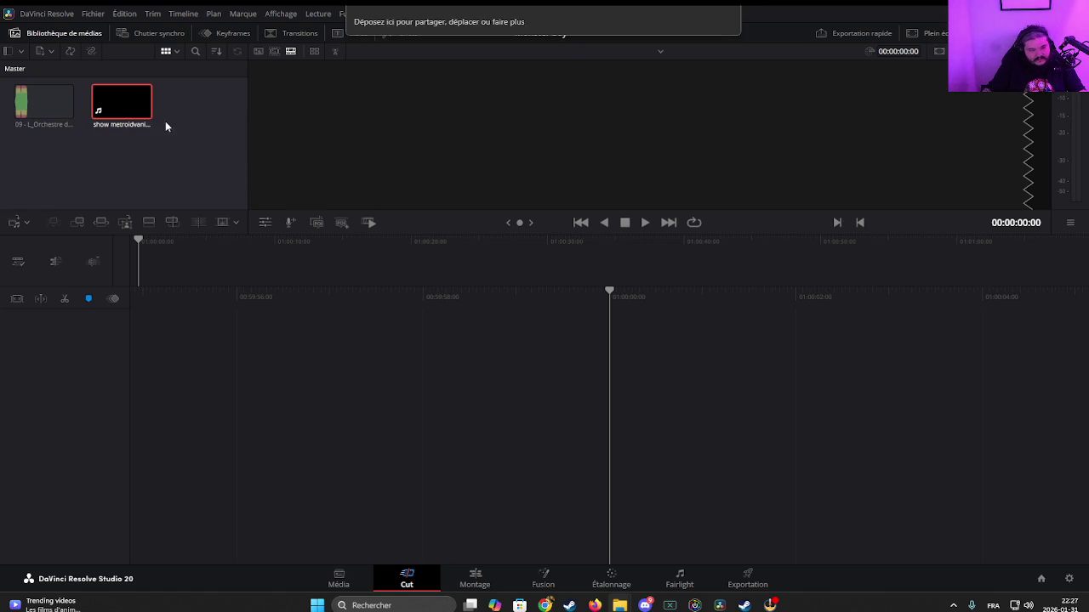
left_click_drag(275, 114, 201, 127)
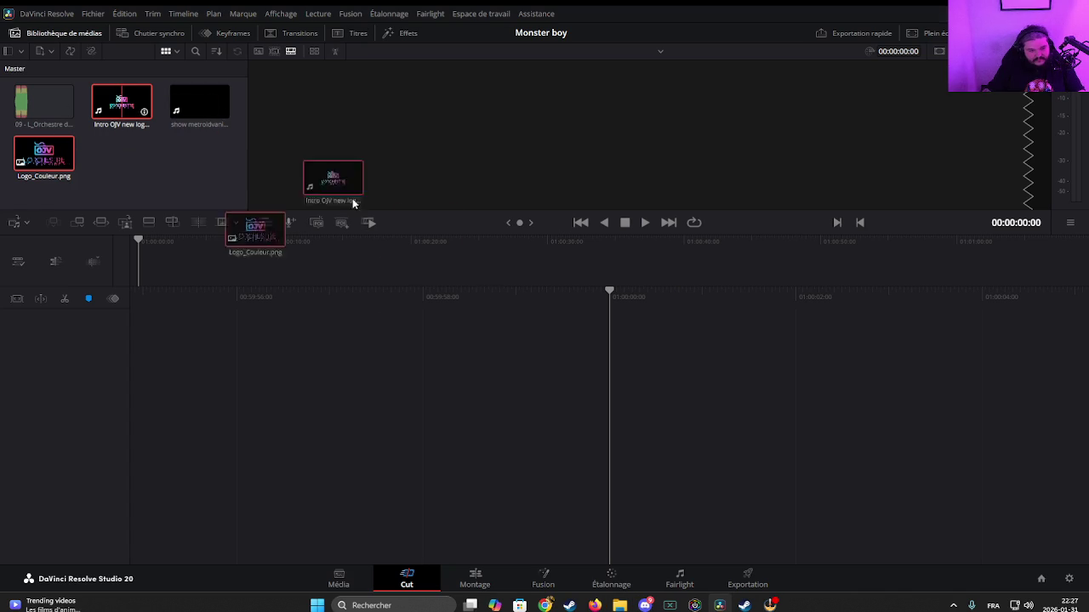
left_click_drag(116, 124, 639, 493)
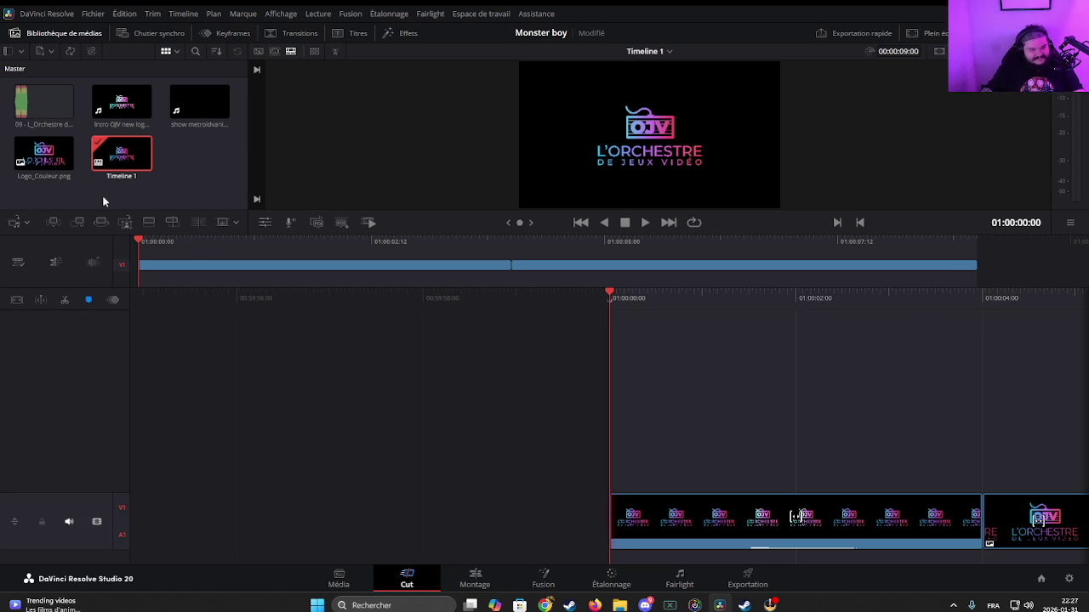
Step: Delete the trailing logo still and place the metroidvania show clip on V2 above the intro
left_click(1048, 532)
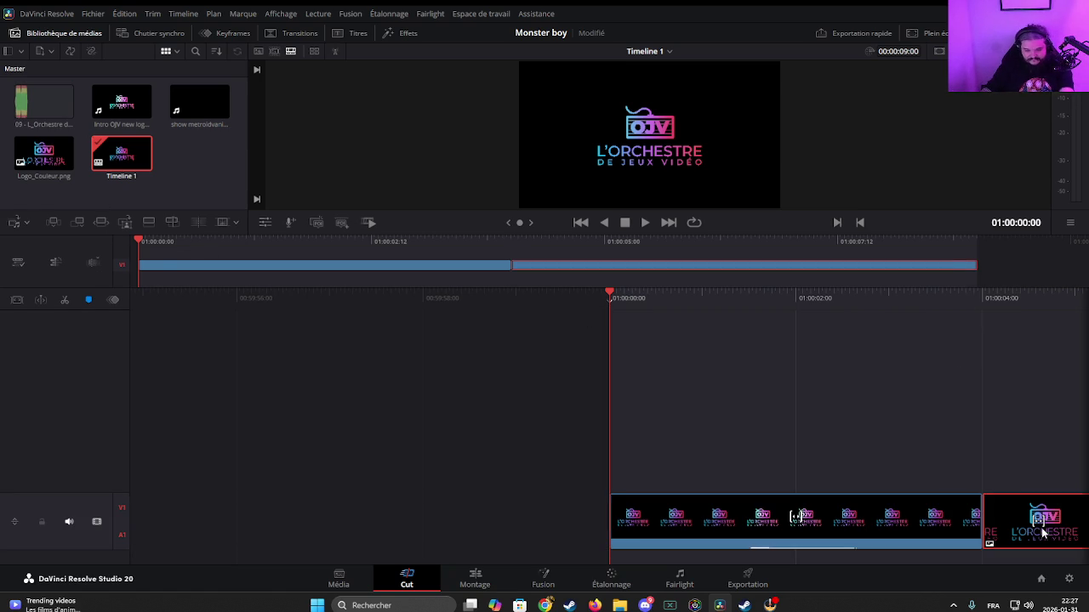
key("Delete")
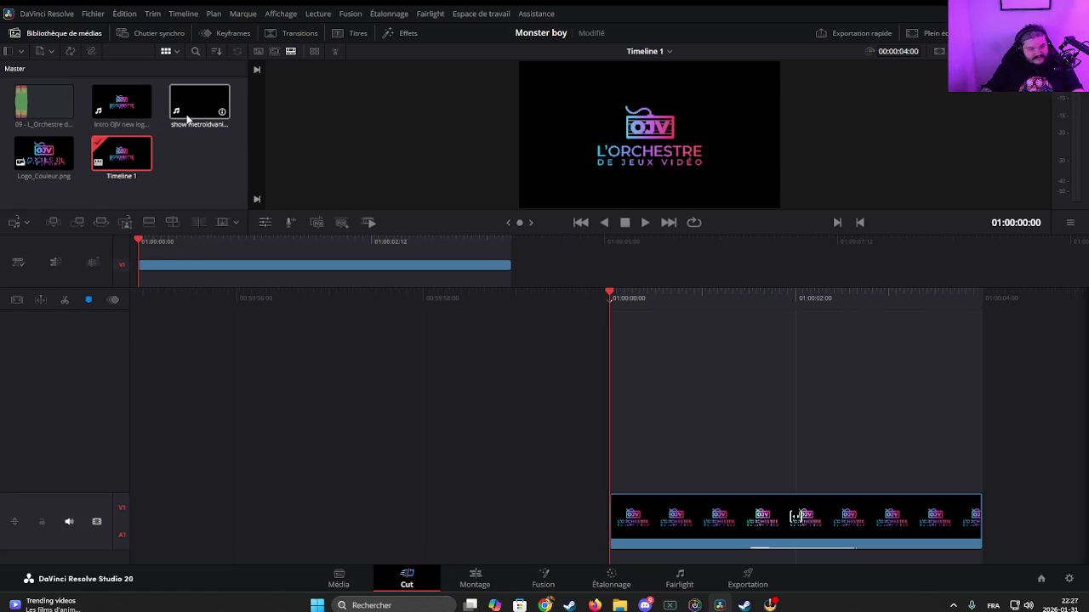
mouse_move(199, 102)
left_mouse_down()
mouse_move(812, 442)
mouse_move(611, 450)
left_mouse_up()
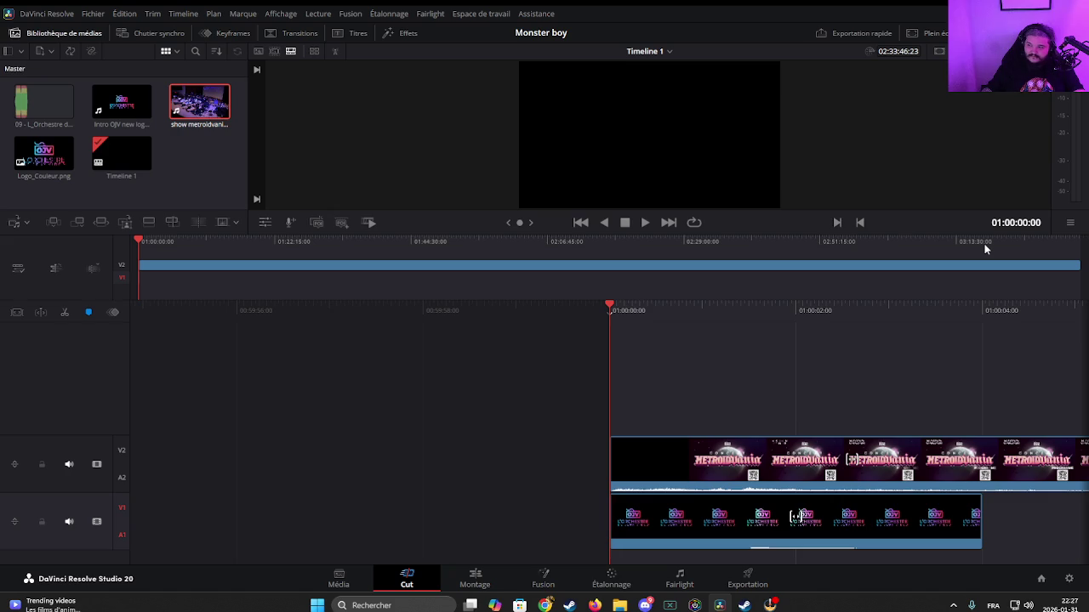
Step: Skim and play through the concert footage toward its later section
left_click(985, 247)
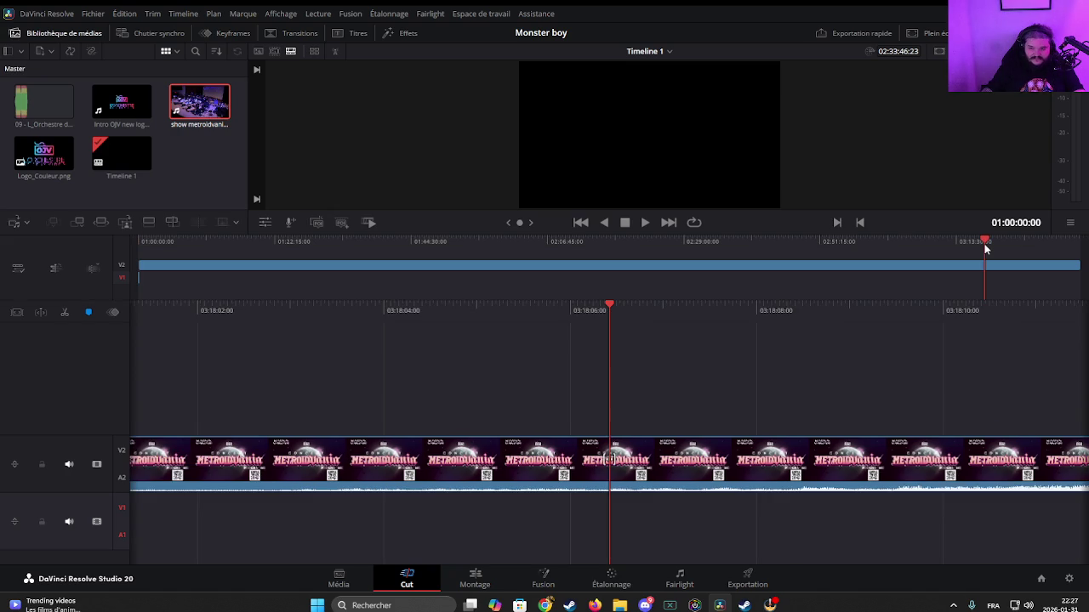
left_click(1018, 245)
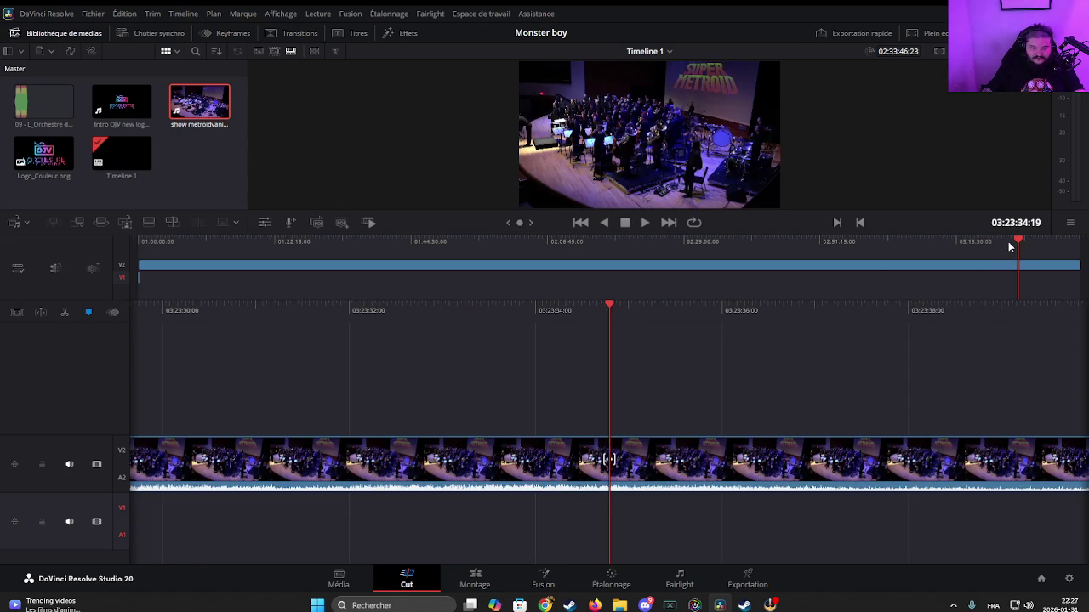
left_click(1029, 241)
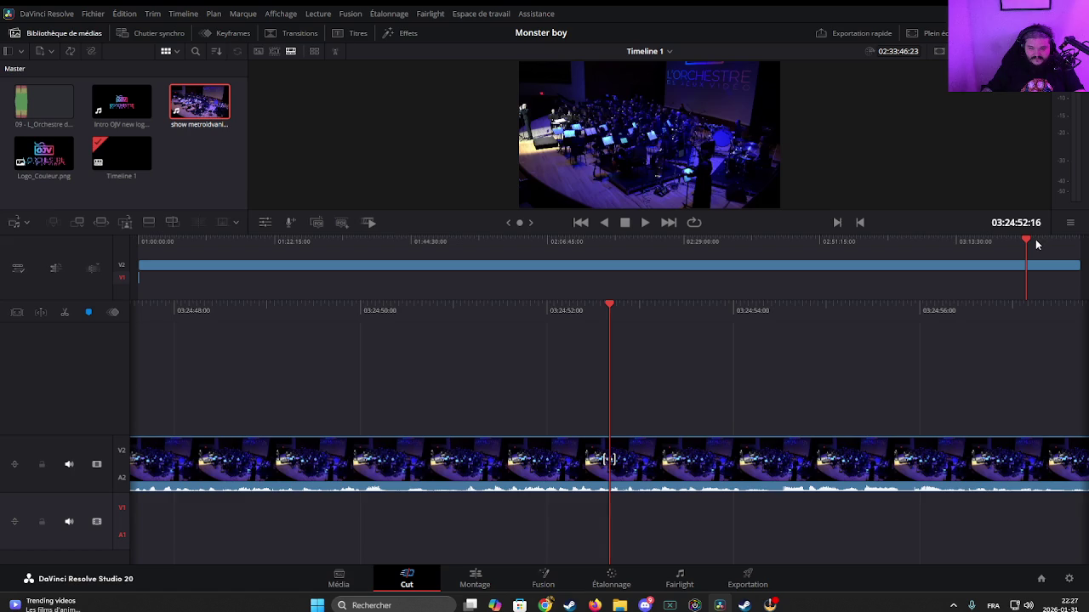
key("space")
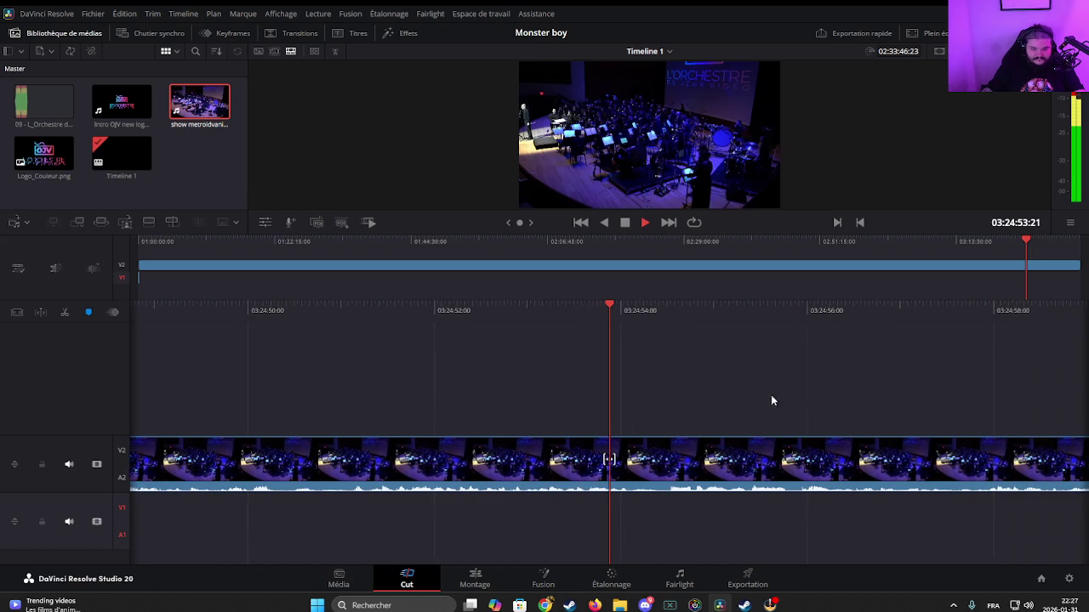
key("space")
scroll(791, 289, "down", 4)
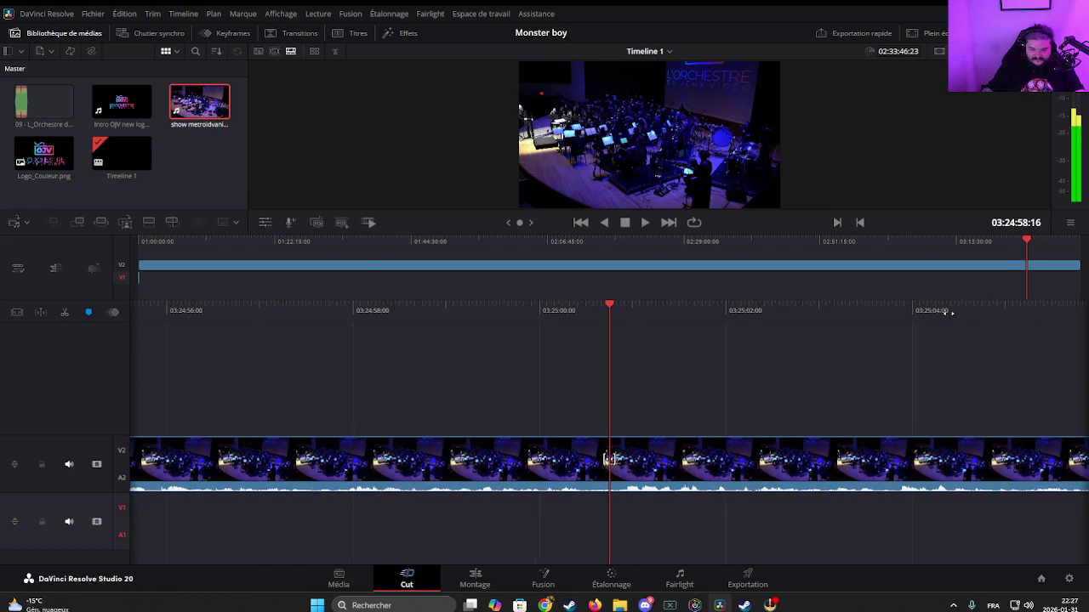
scroll(950, 312, "down", 5)
left_click(1036, 243)
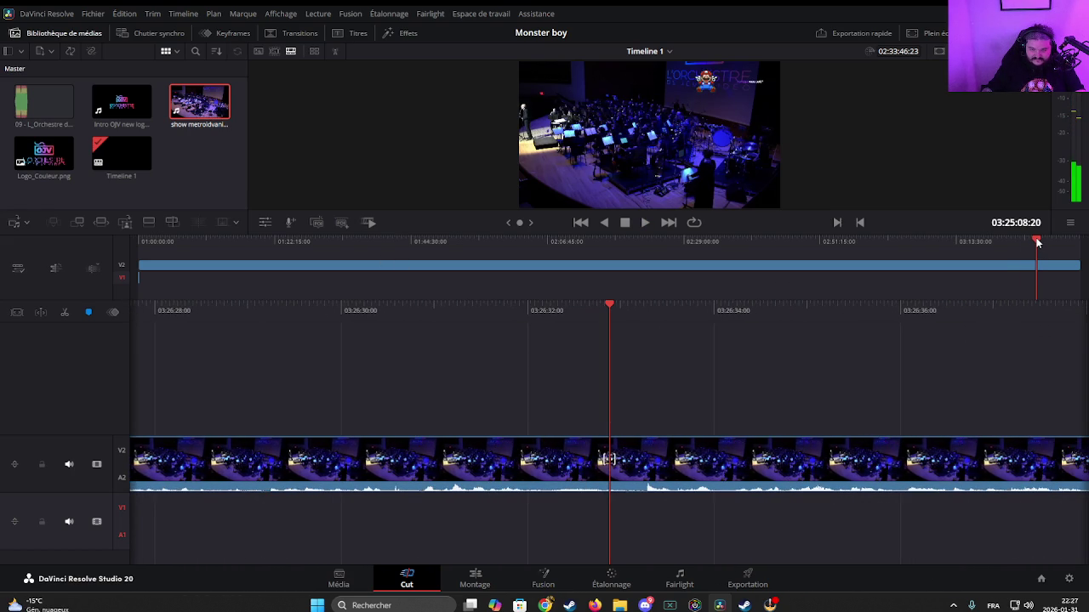
key("space")
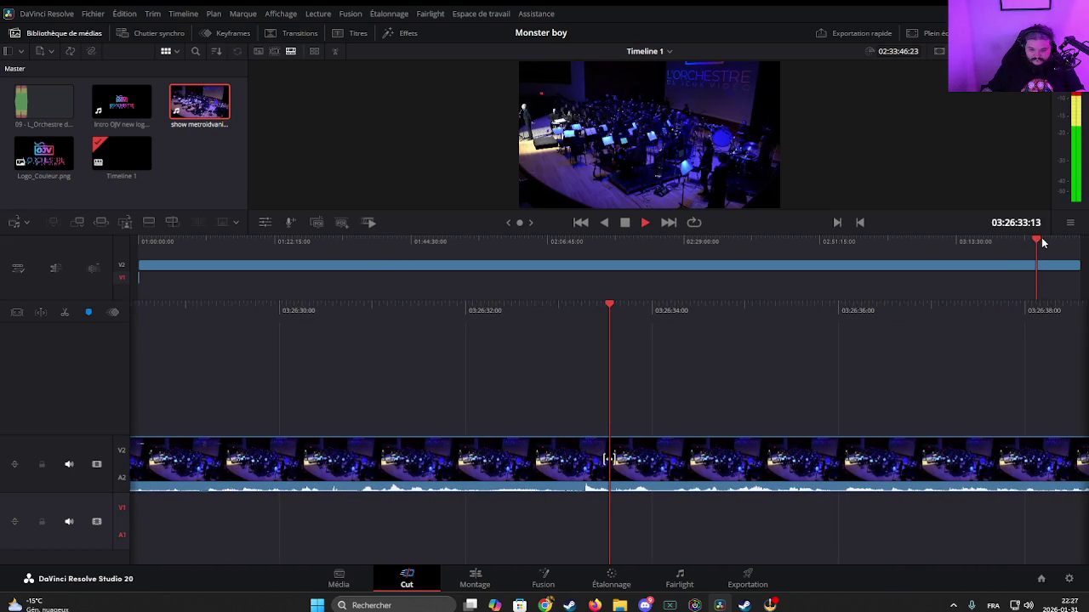
key("space")
scroll(994, 310, "down", 3)
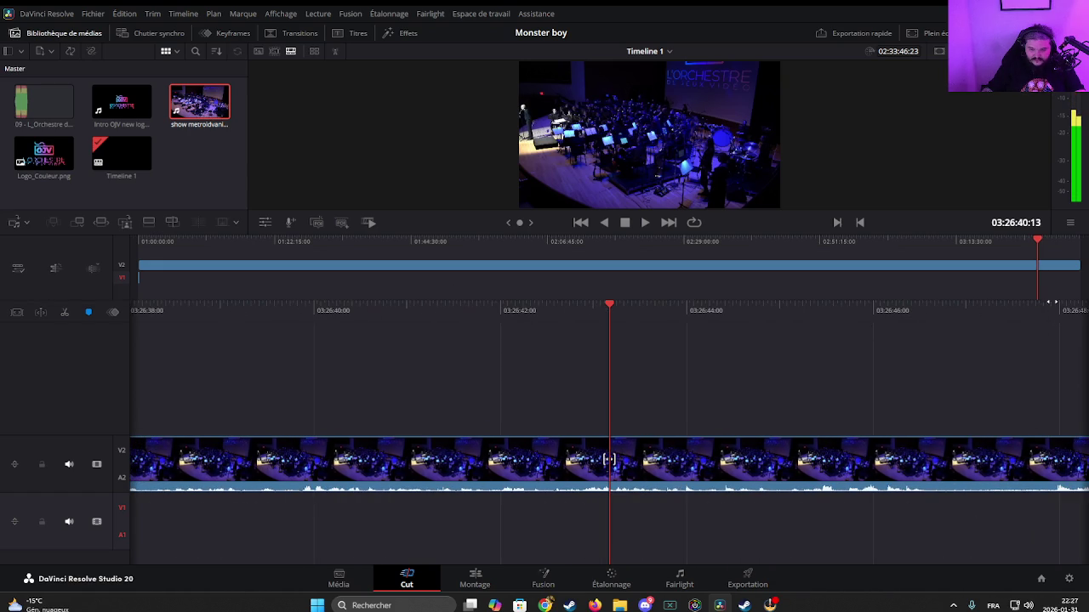
scroll(942, 336, "down", 3)
Step: Fast-forward to the concert's end, stop at 03:28:31:08 and split the clip there
key("l")
key("l")
key("l")
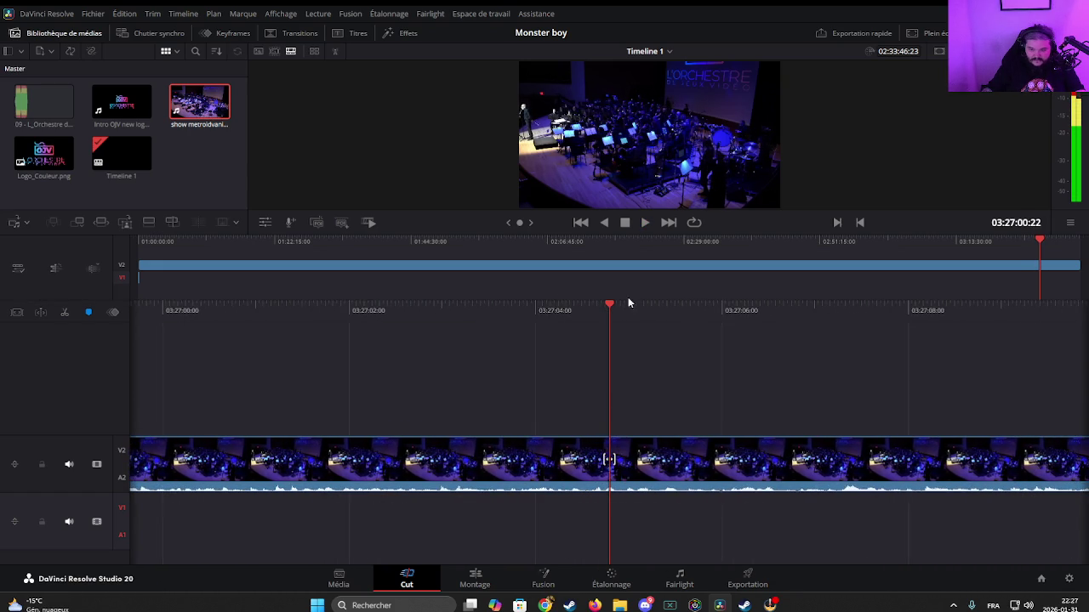
key("space")
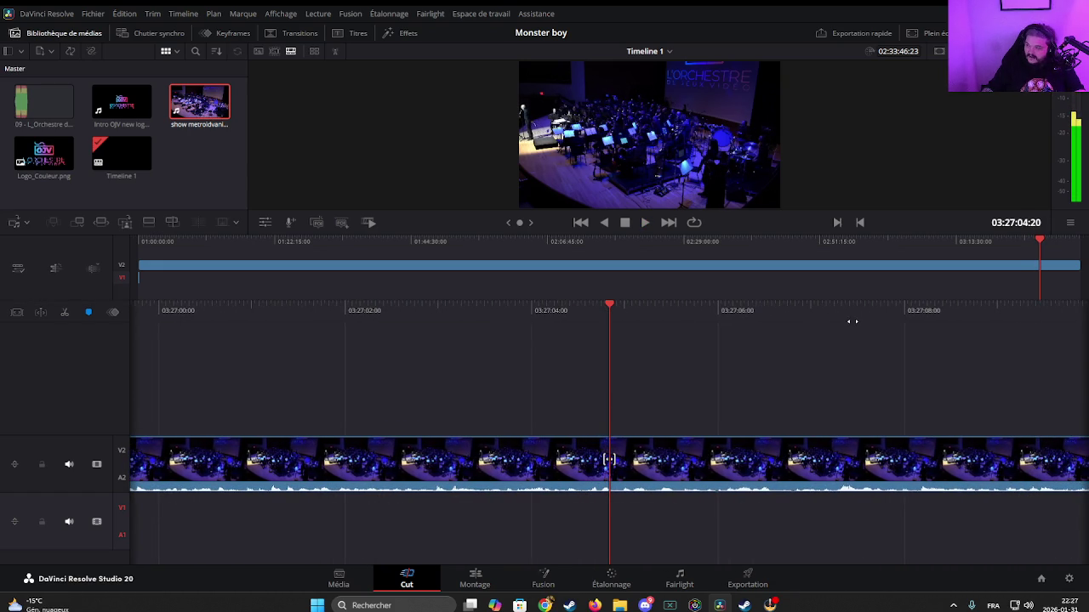
scroll(1003, 306, "down", 1)
scroll(1010, 325, "down", 2)
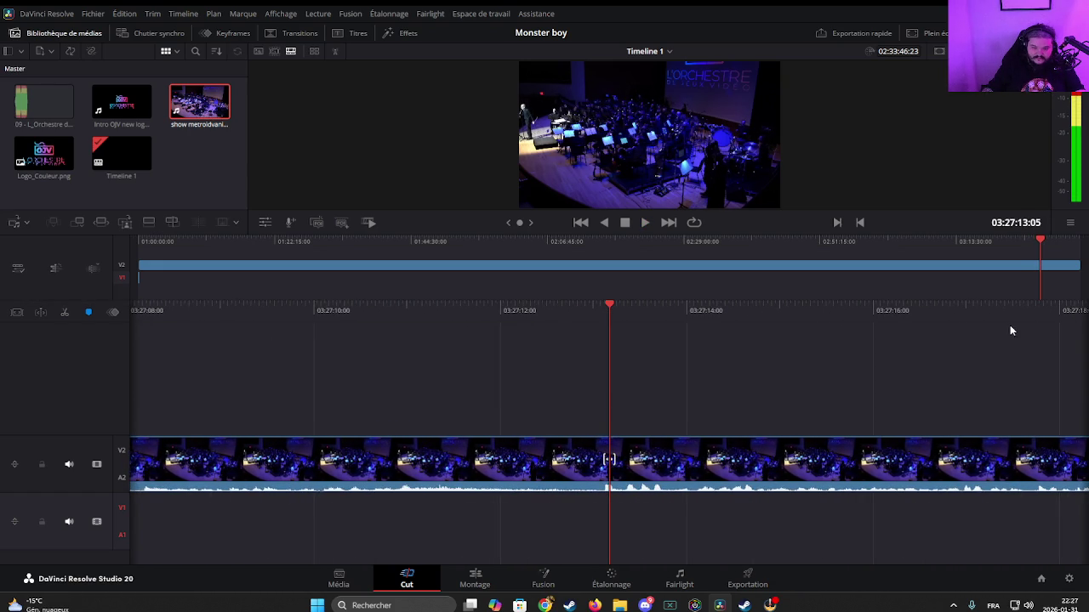
scroll(1010, 325, "down", 1)
scroll(959, 321, "down", 3)
scroll(947, 311, "down", 2)
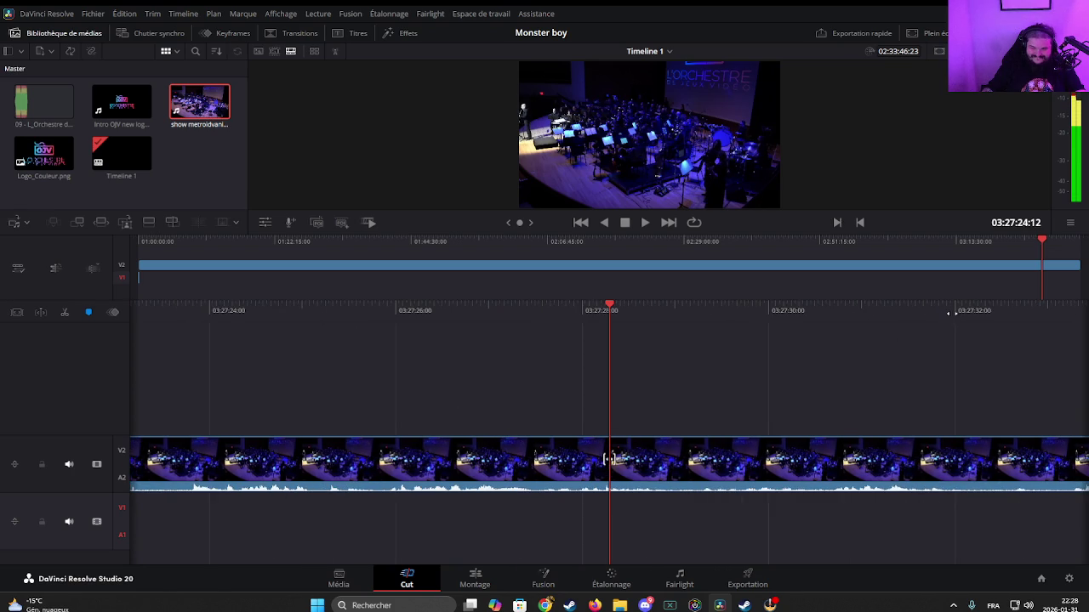
scroll(892, 311, "down", 3)
scroll(892, 311, "down", 3)
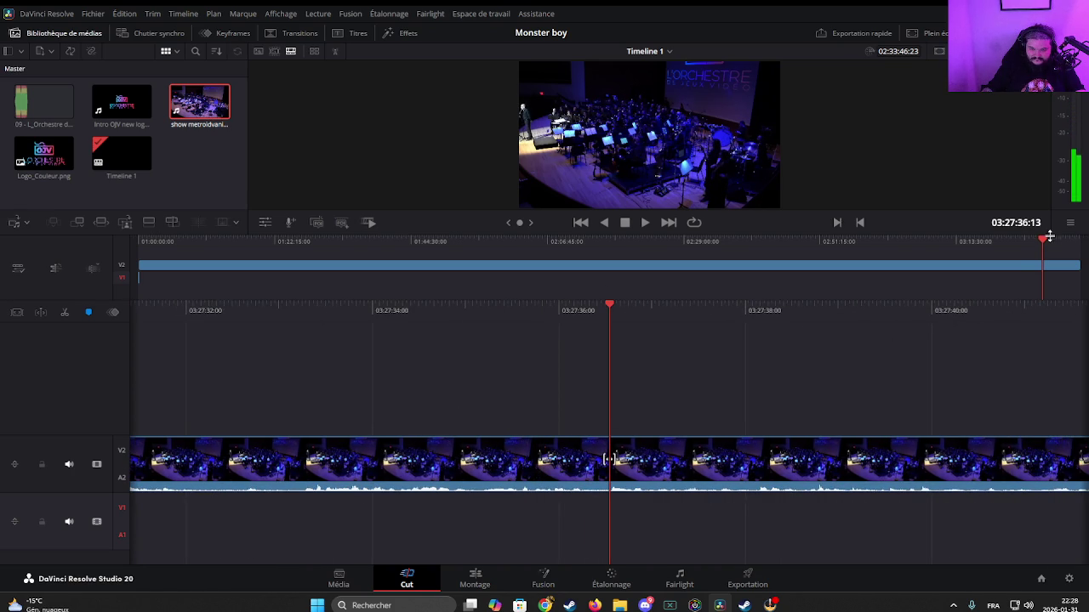
left_click_drag(1049, 236, 1038, 244)
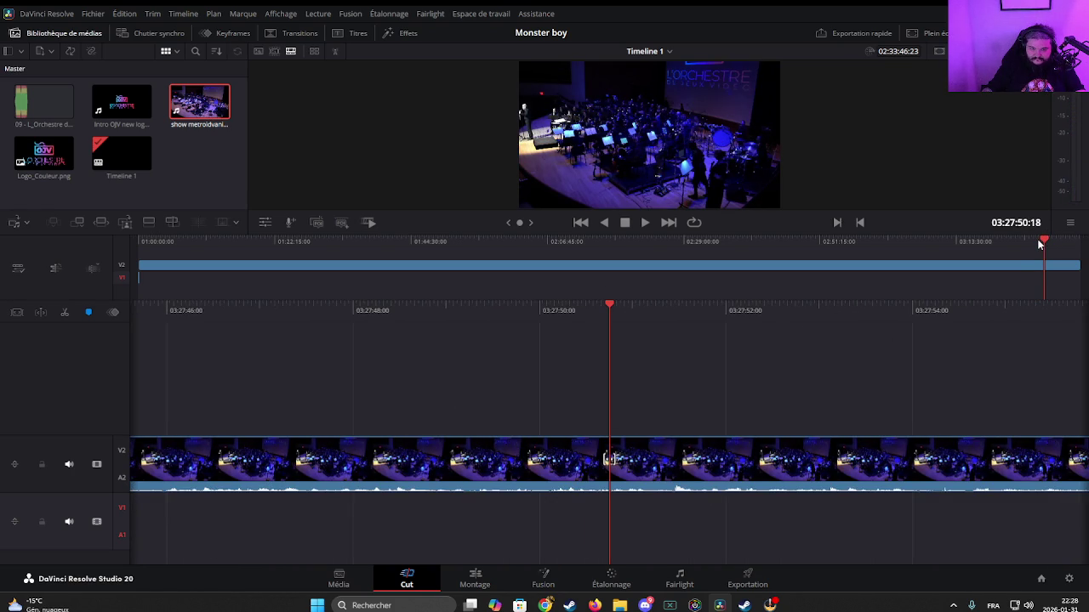
key("space")
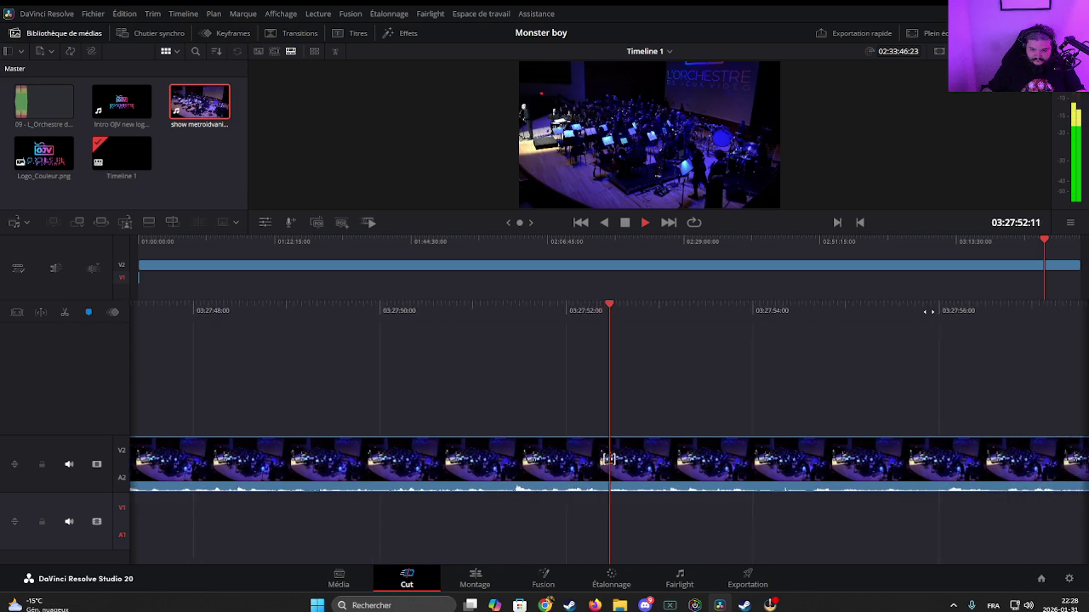
key("space")
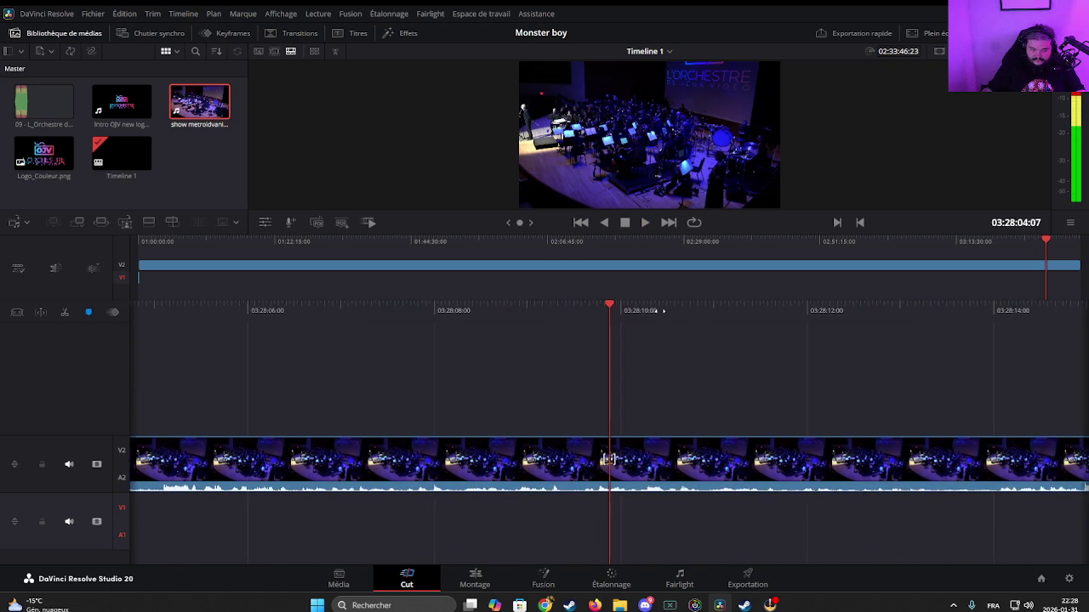
key("space")
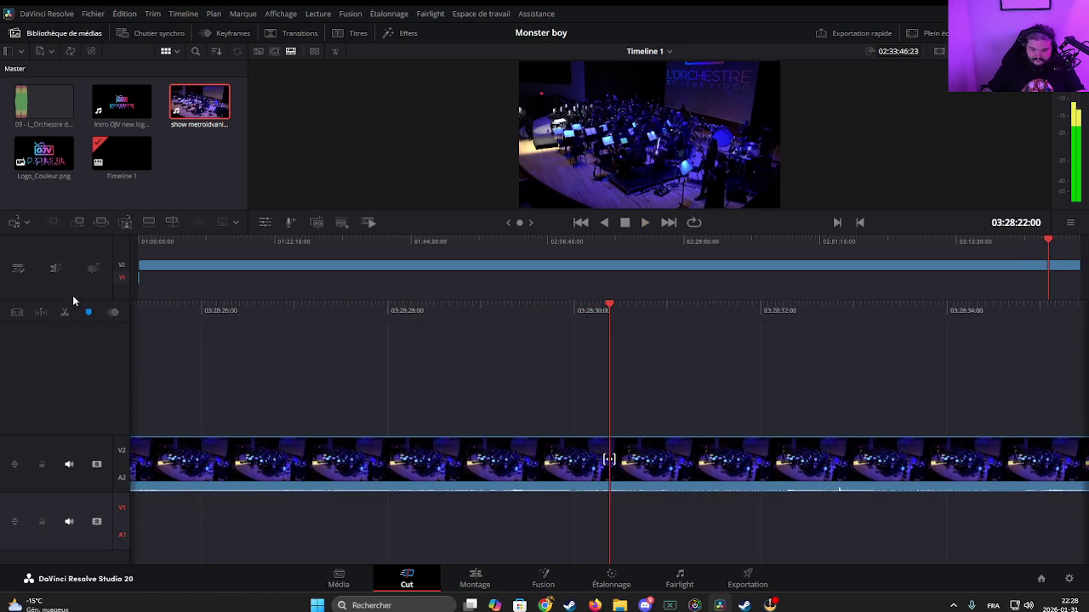
key("space")
key("space")
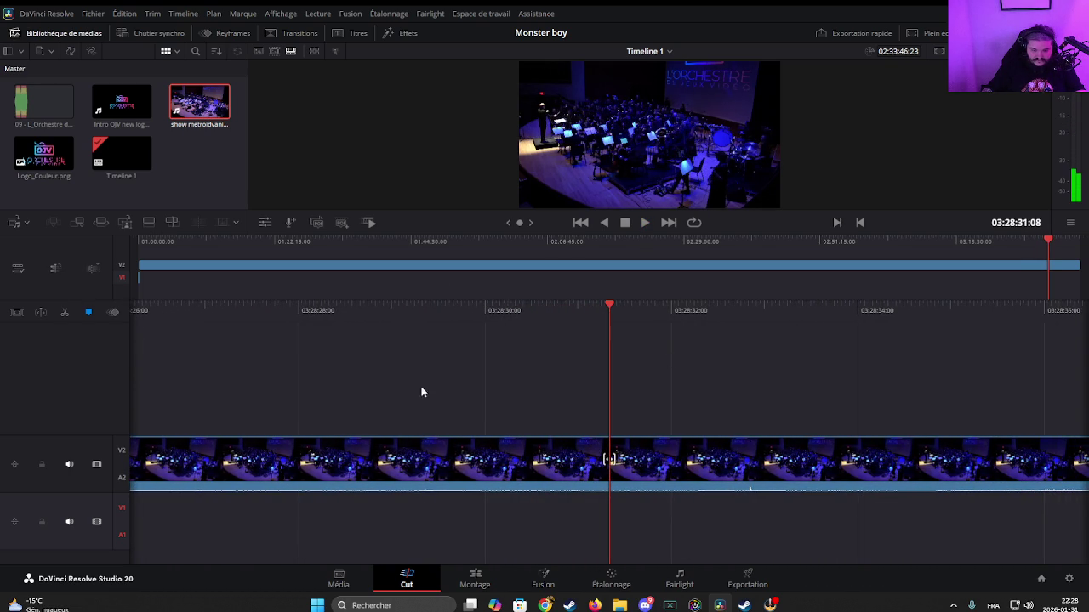
left_click(68, 313)
Step: Delete the concert part before the cut and move the remainder to the timeline start
left_click(430, 459)
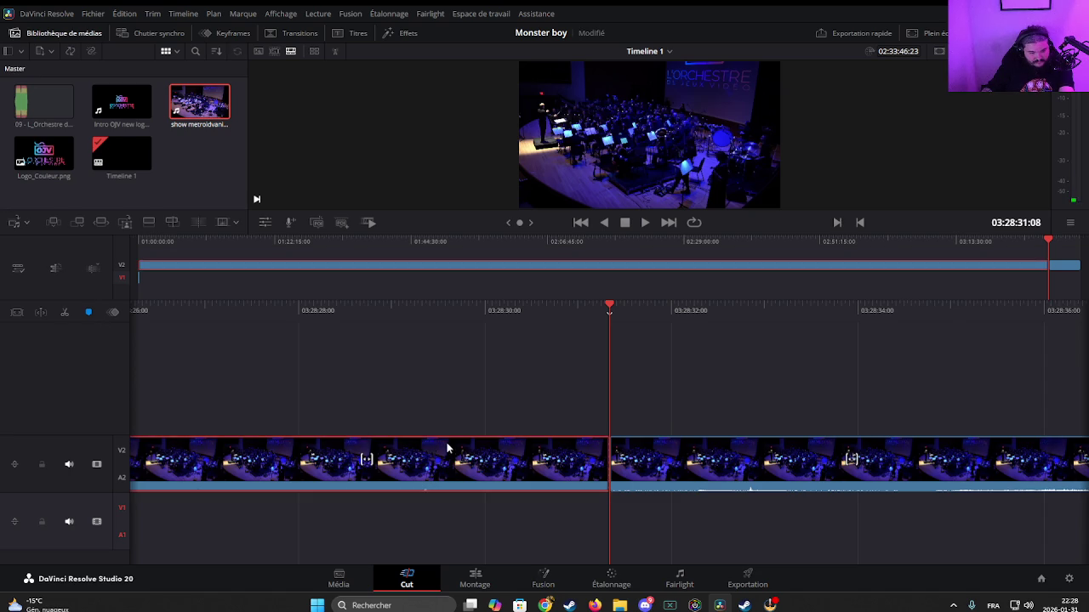
key("BackSpace")
left_click_drag(1059, 272, 166, 266)
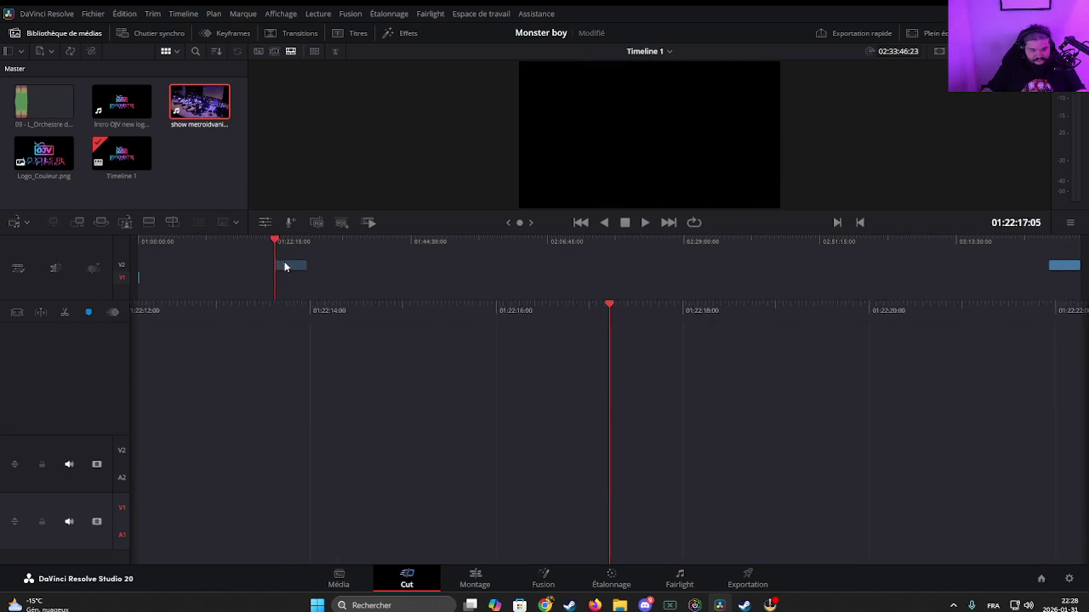
left_click_drag(490, 261, 174, 260)
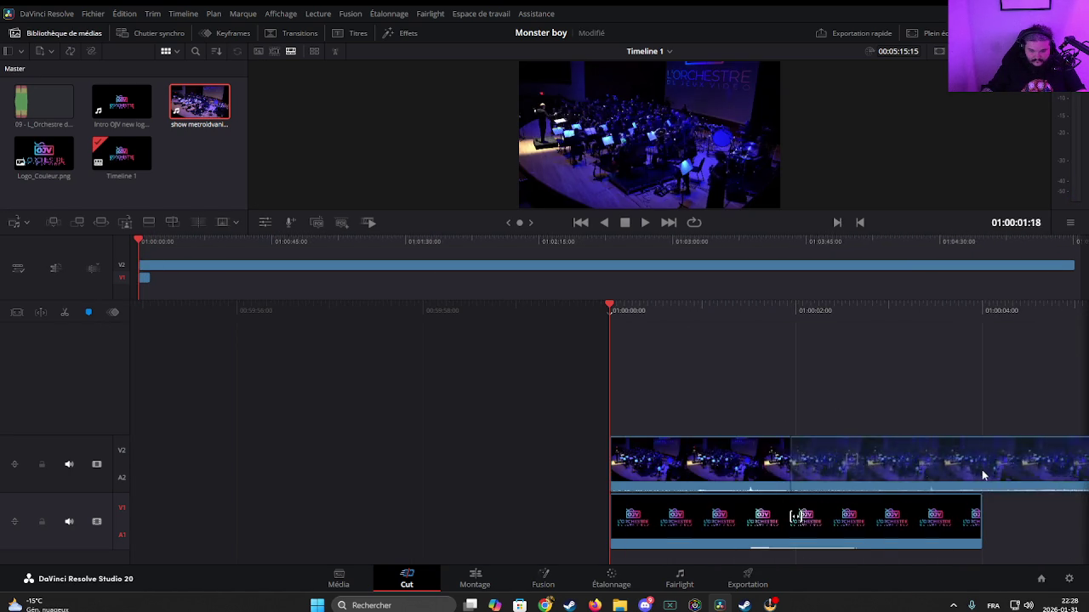
Step: Shift the concert about 2 s later on V2, preview it, and drop the orchestra music onto A3
left_click_drag(776, 458, 1000, 460)
left_click_drag(865, 308, 665, 299)
key("space")
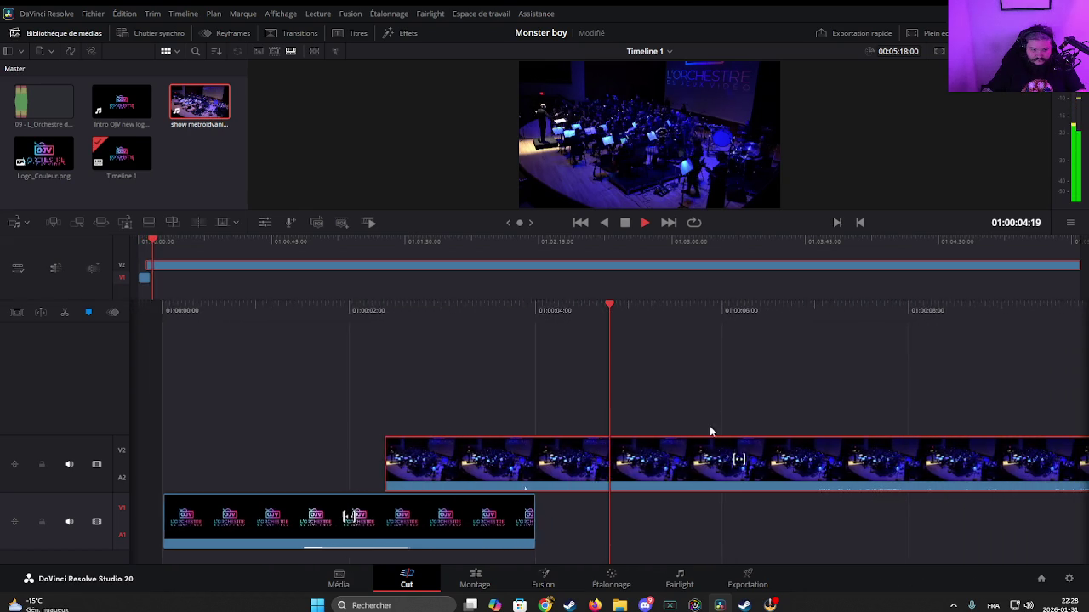
key("space")
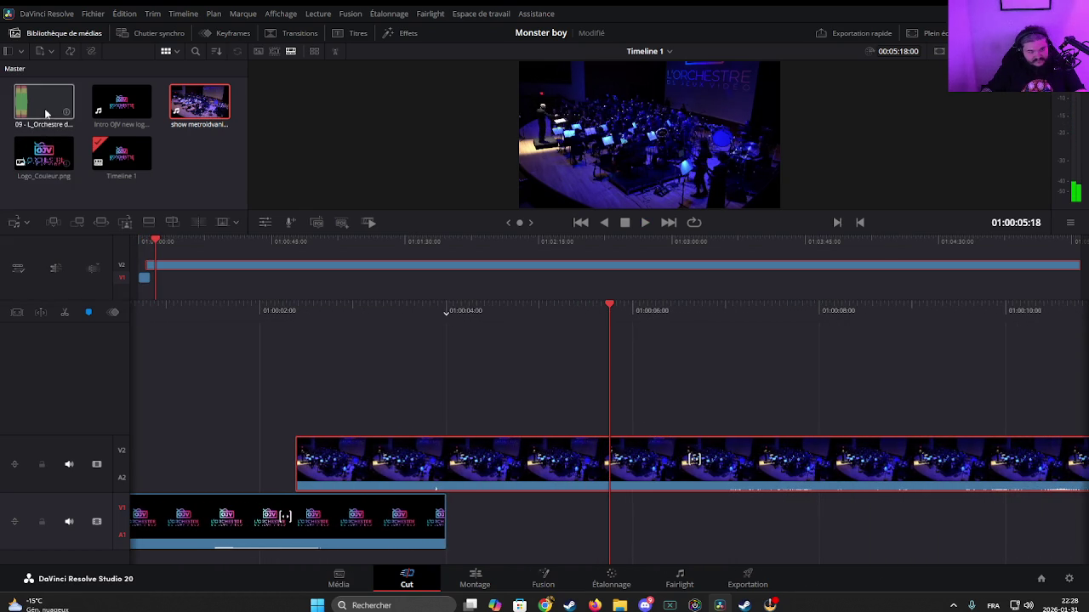
mouse_move(43, 104)
left_mouse_down()
mouse_move(612, 565)
mouse_move(644, 550)
left_mouse_up()
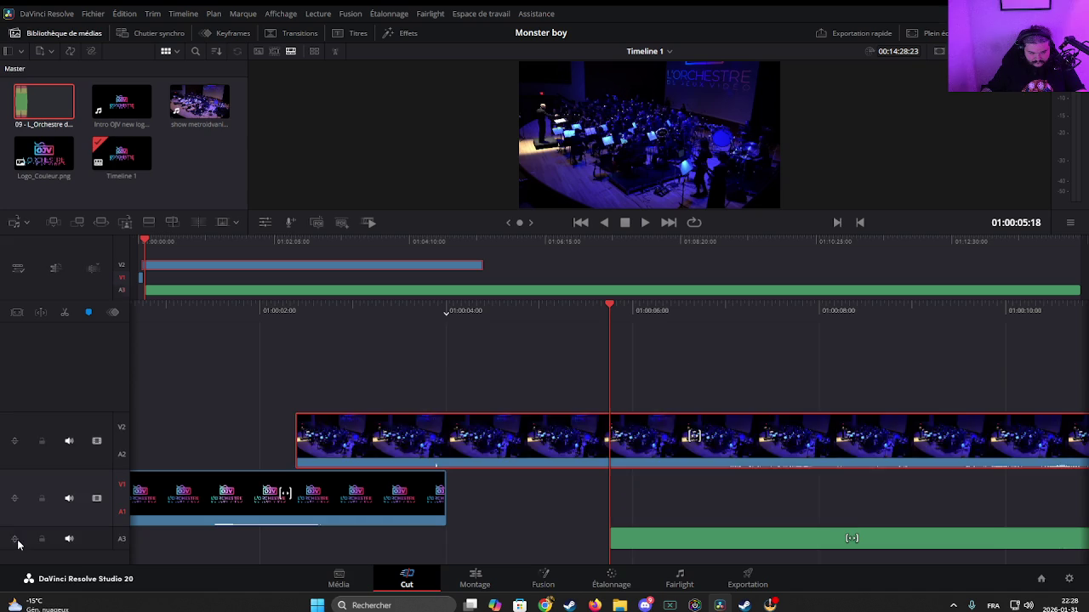
Step: Extend and trim the music clip's start while previewing the transition with the music muted
left_click_drag(779, 510, 493, 500)
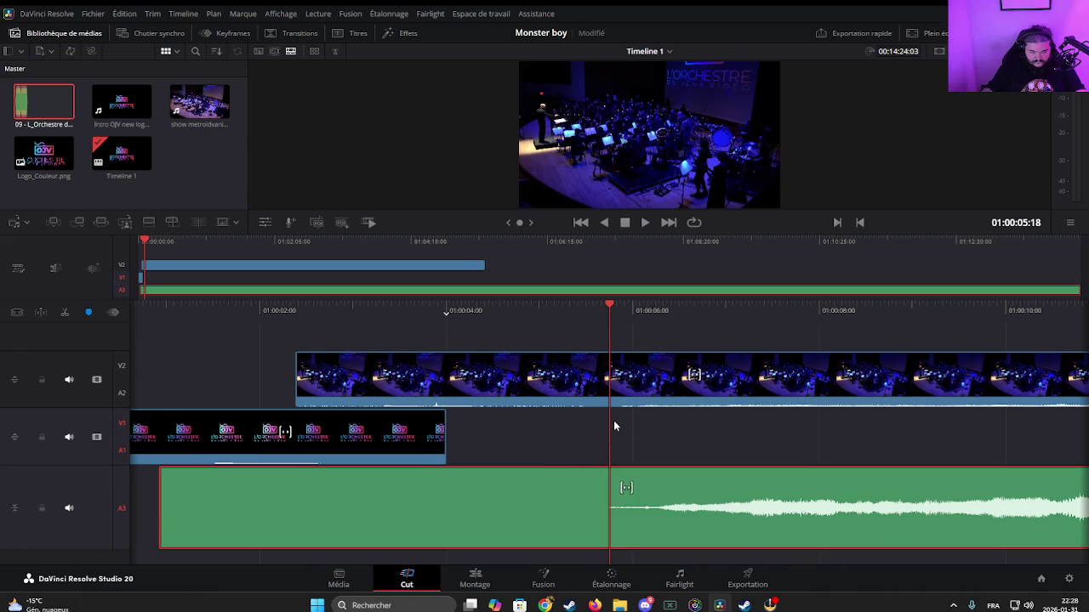
left_click(69, 508)
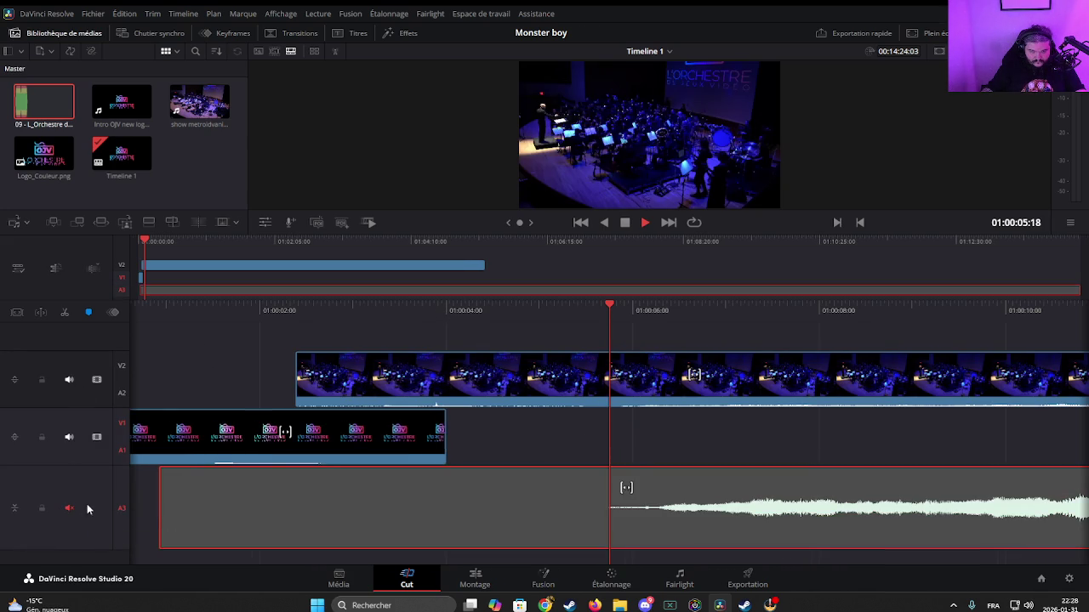
key("space")
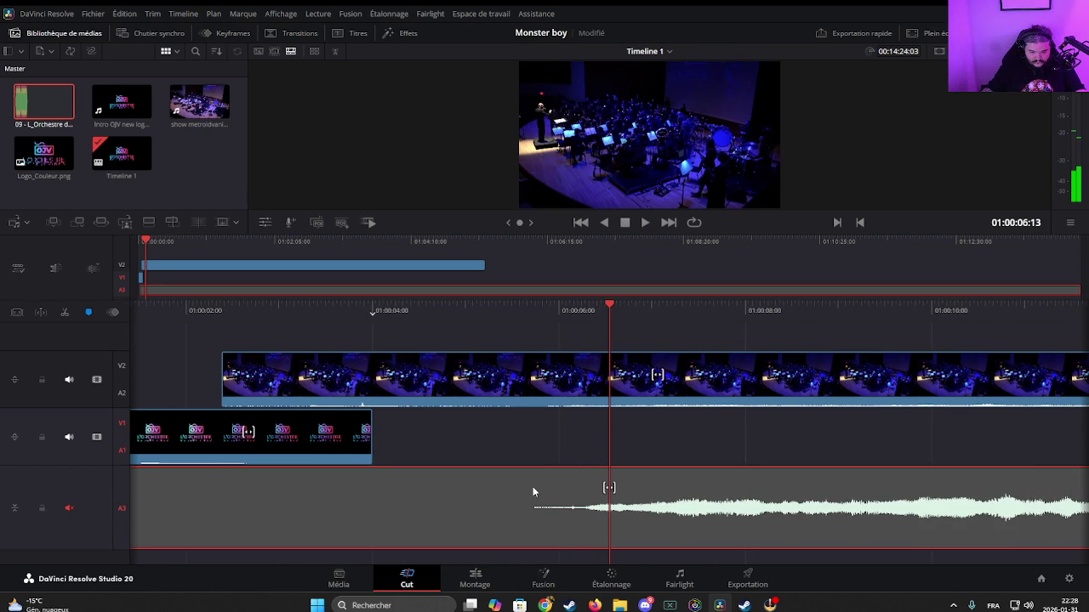
left_click_drag(532, 492, 565, 492)
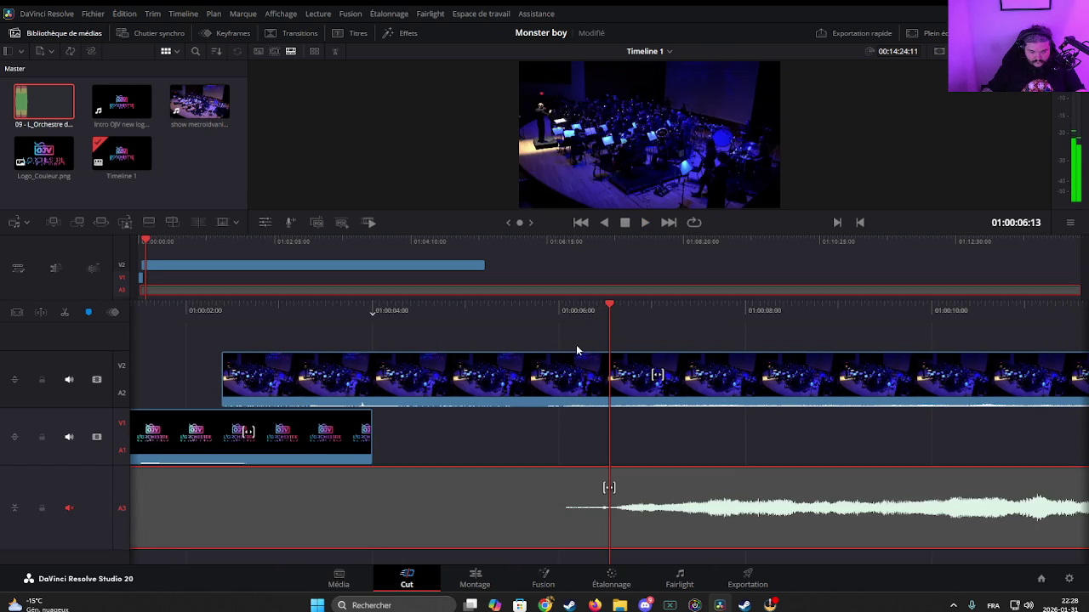
key("j")
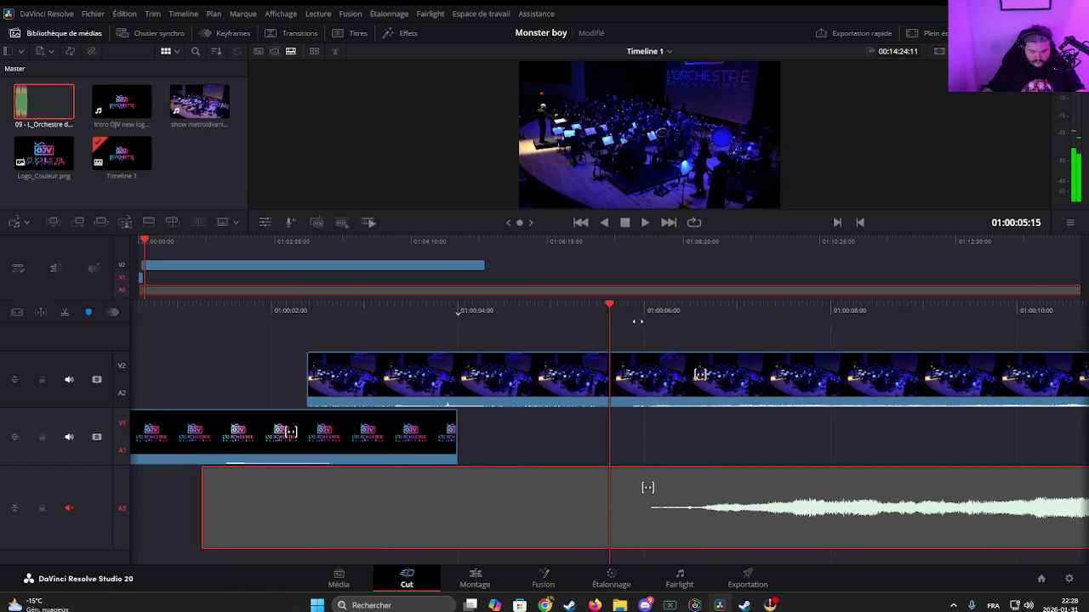
key("l")
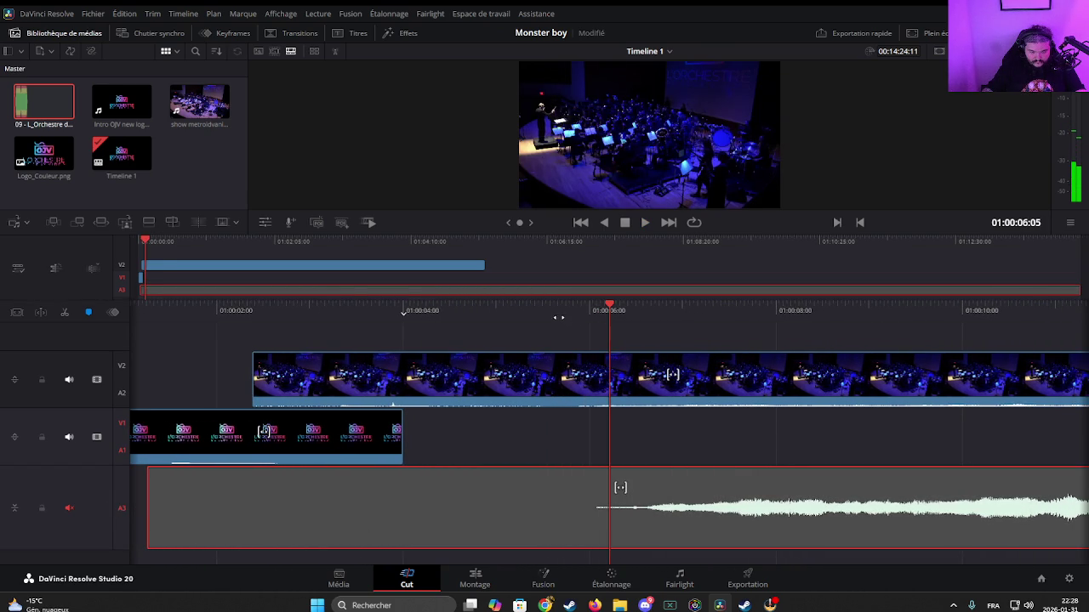
left_click_drag(548, 320, 677, 329)
key("k")
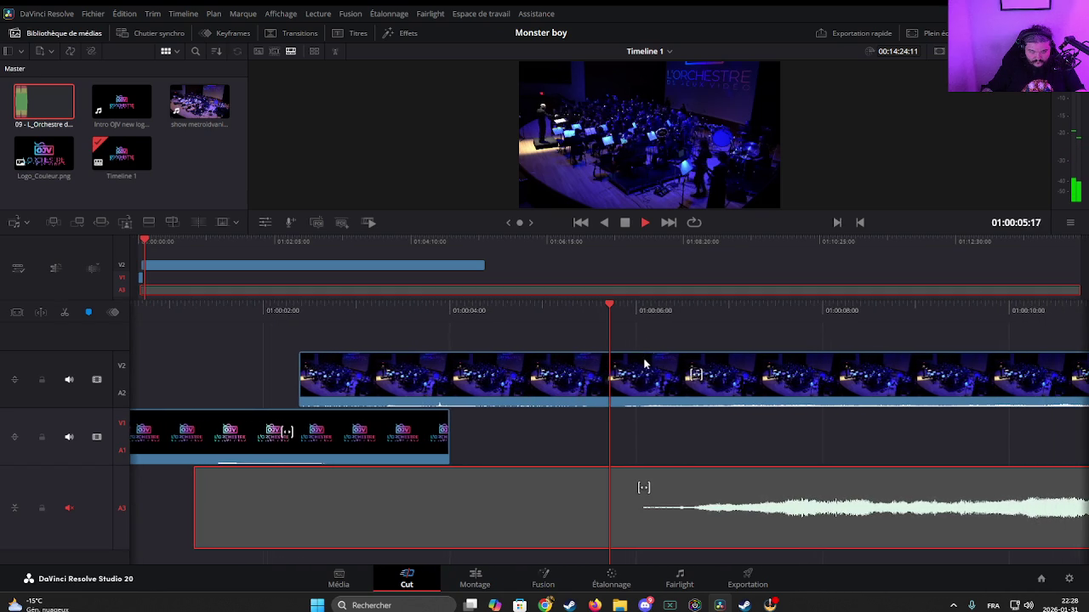
Step: Unmute the music, slide it to start under the logo intro, and play back from before the concert
left_click(69, 508)
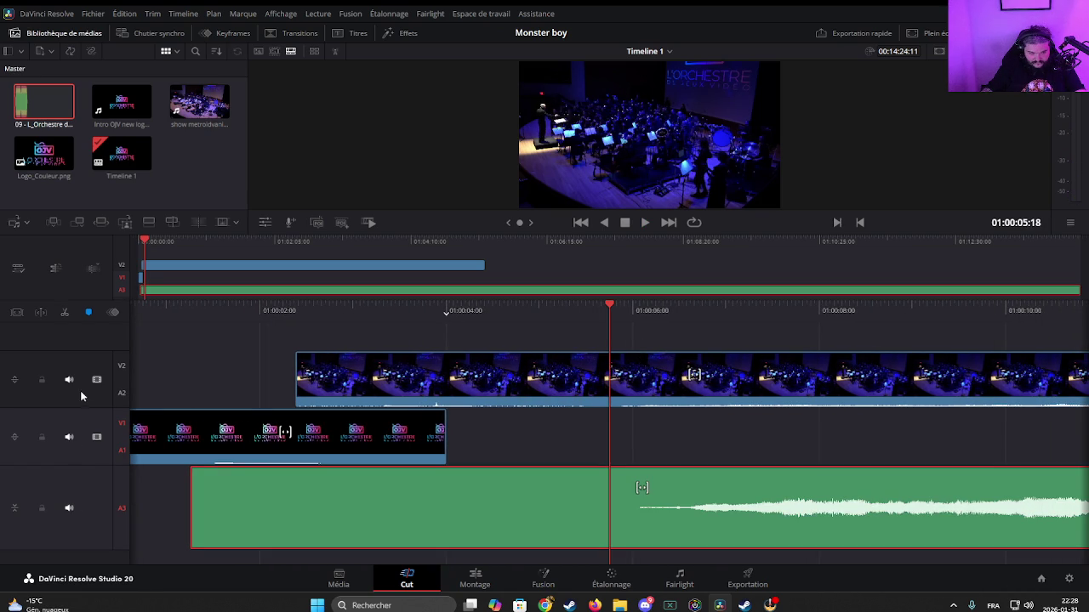
left_click_drag(657, 504, 676, 482)
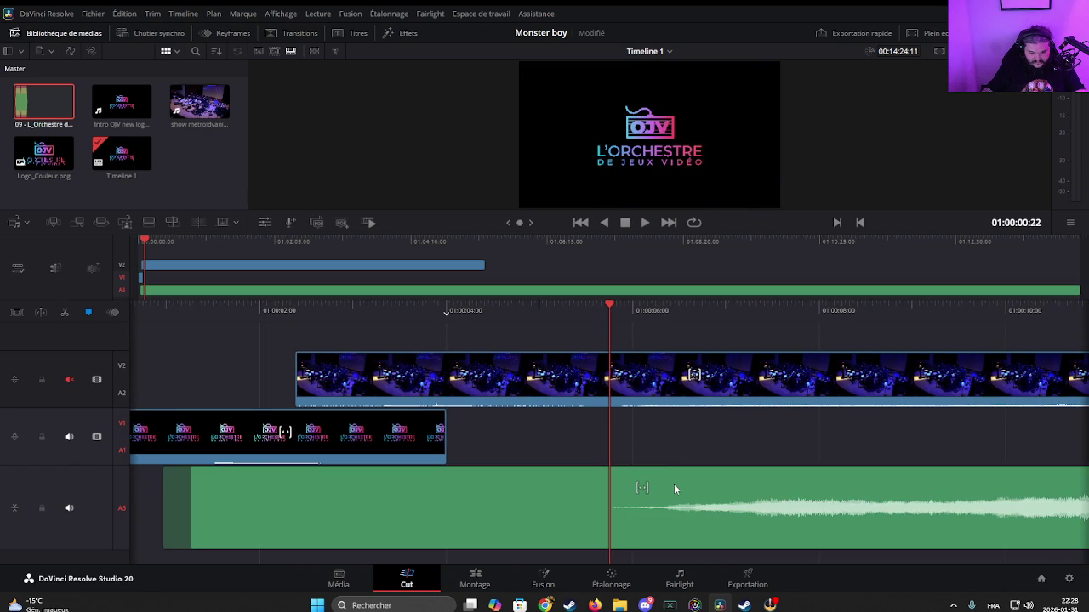
left_click(671, 486)
key("space")
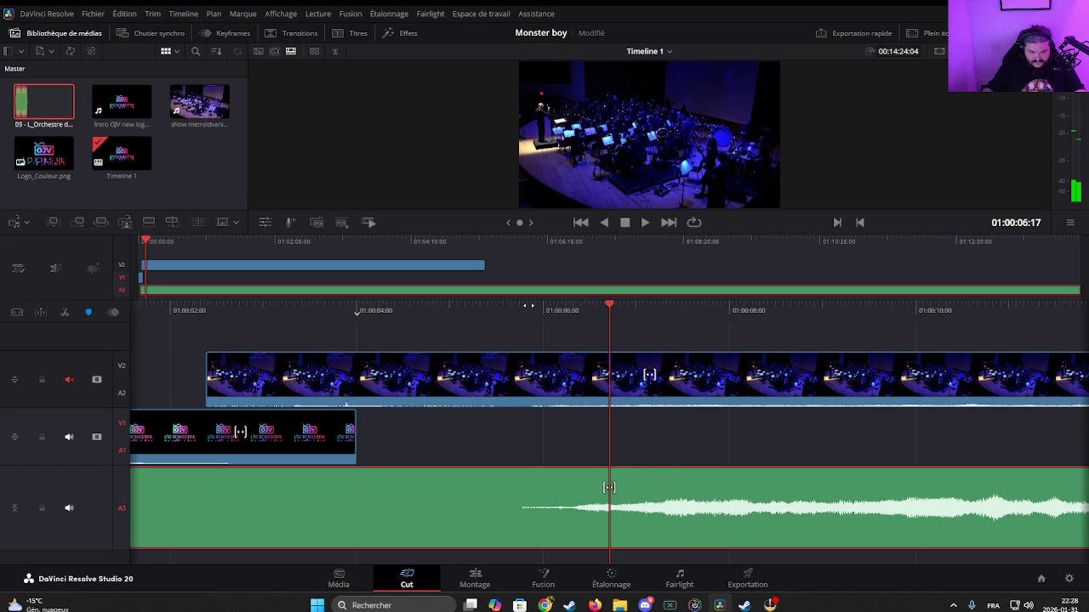
mouse_move(527, 304)
left_mouse_down()
mouse_move(636, 330)
mouse_move(685, 450)
mouse_move(646, 481)
left_mouse_up()
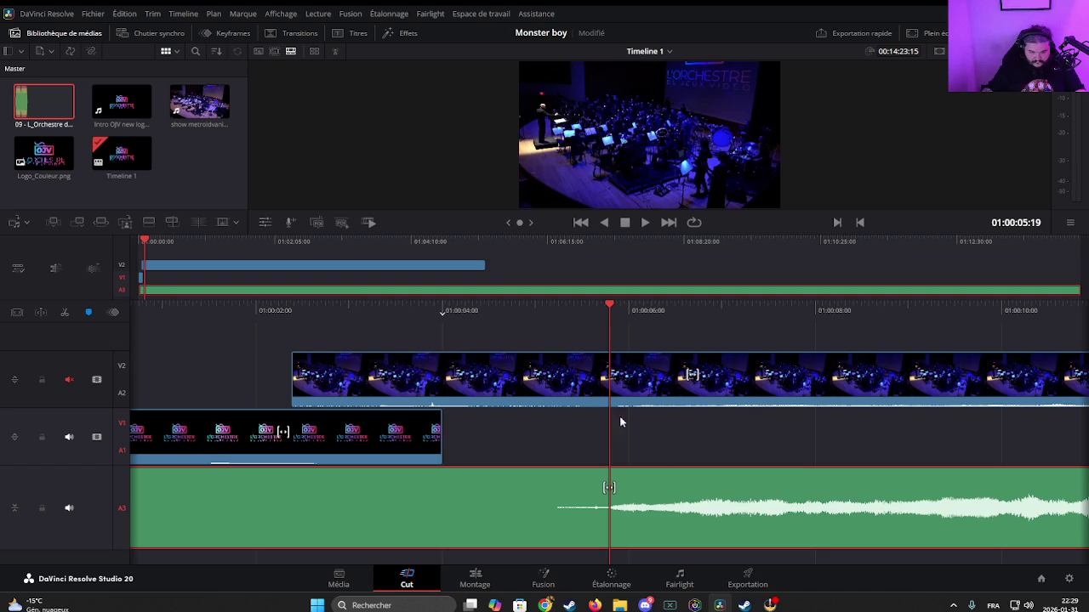
left_click_drag(547, 315, 661, 326)
key("space")
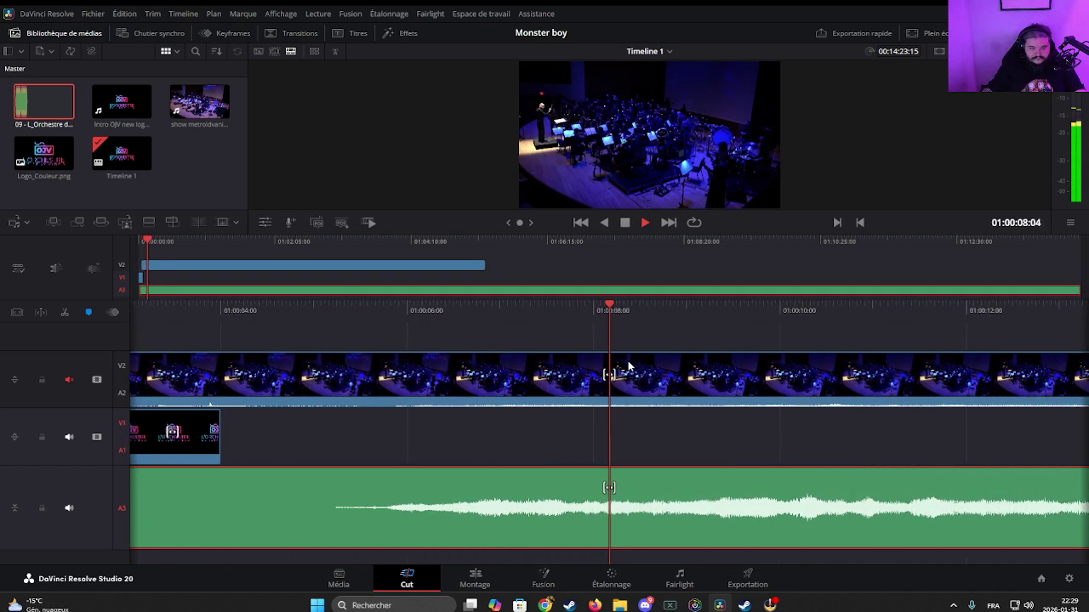
Step: Check the timeline's ending around 01:04:55, then skim back near the start
key("space")
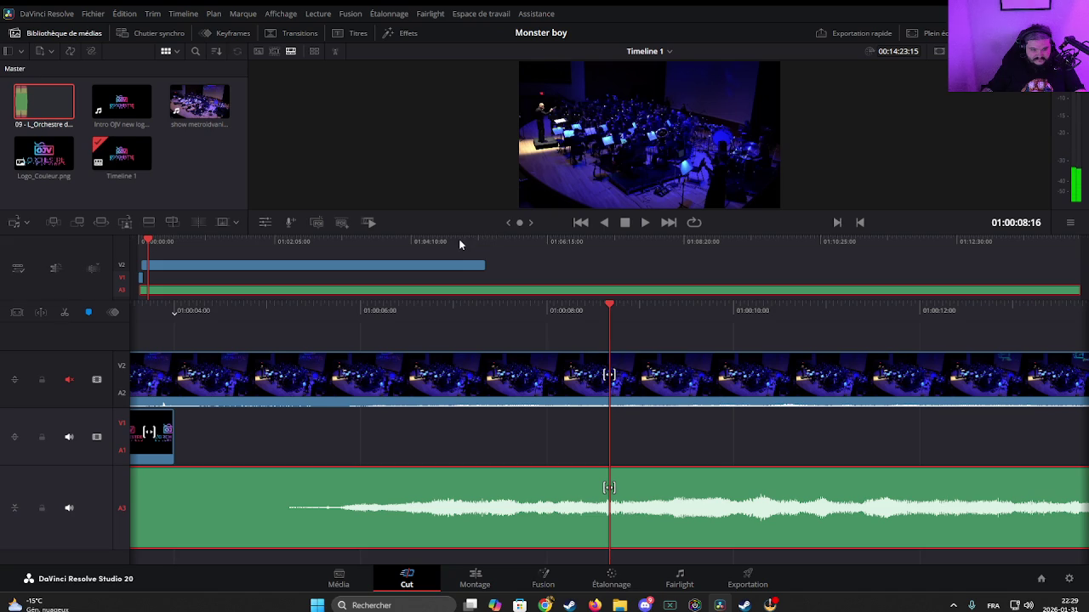
left_click(460, 241)
key("space")
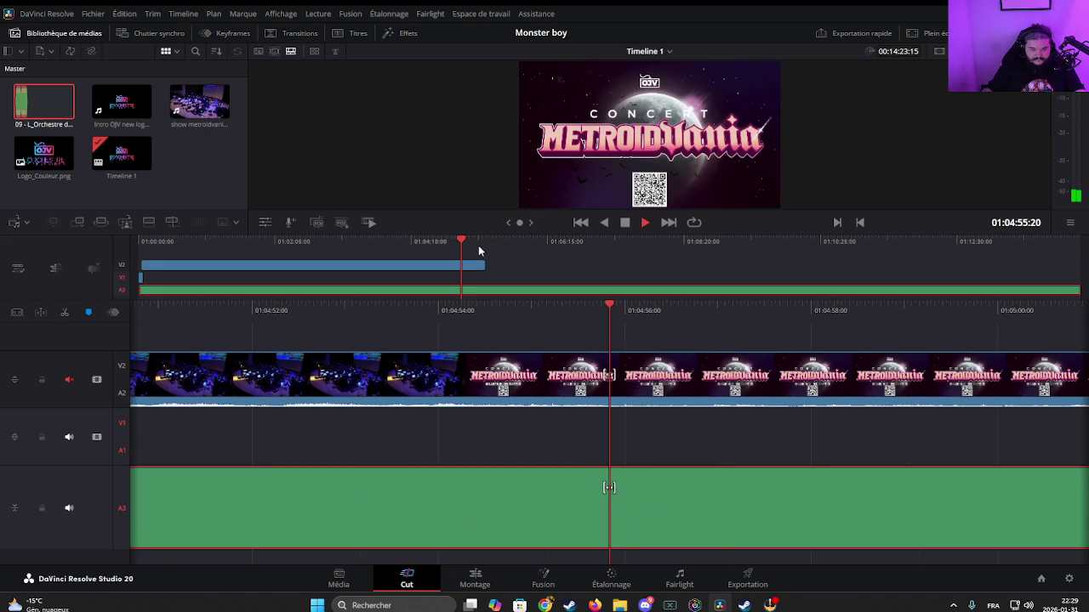
key("space")
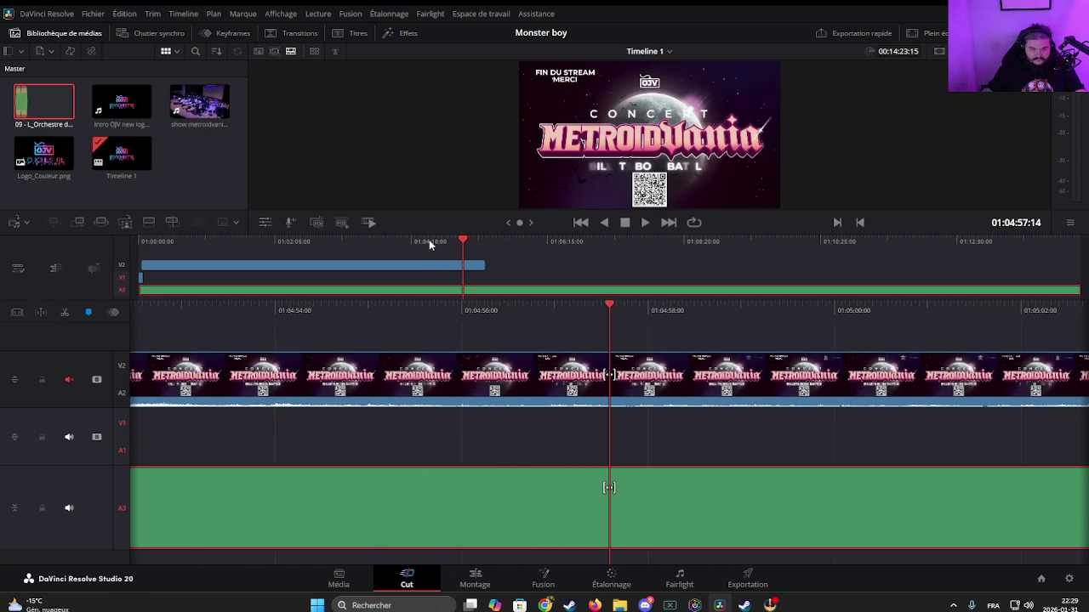
left_click(416, 241)
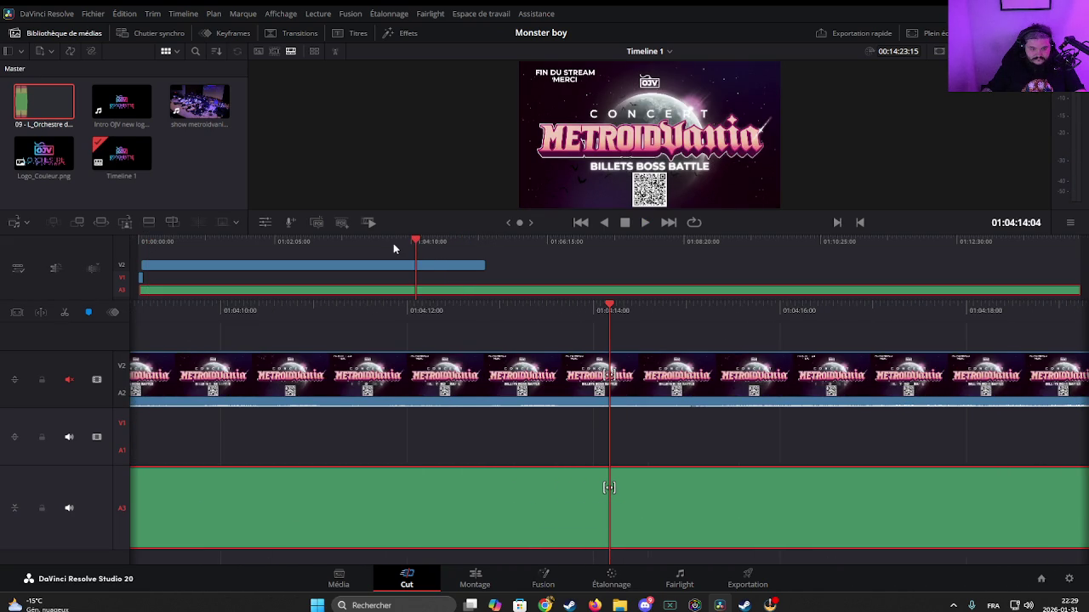
left_click(376, 242)
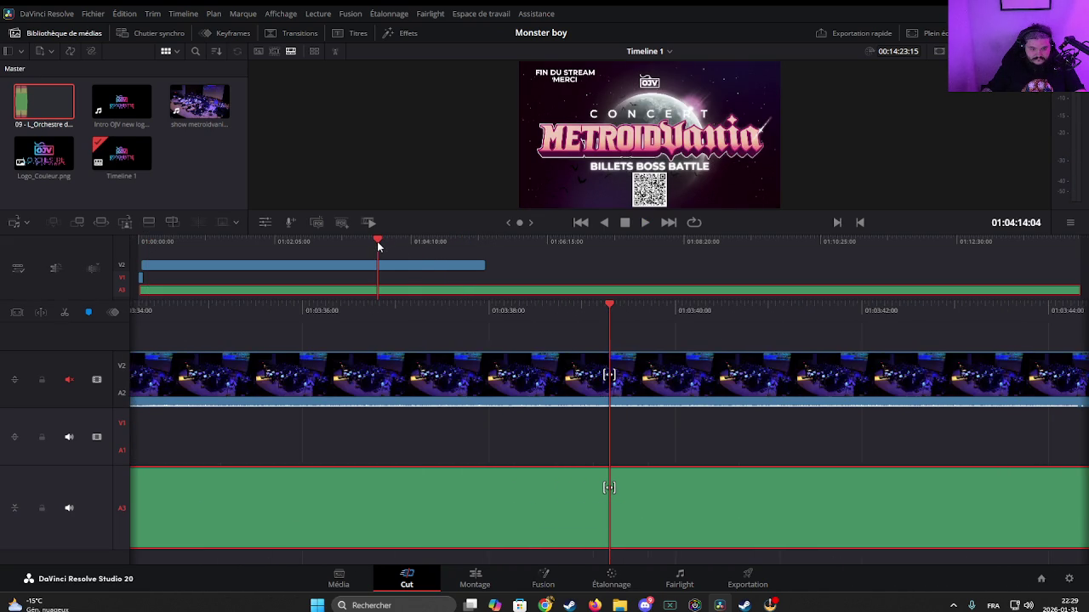
left_click(324, 242)
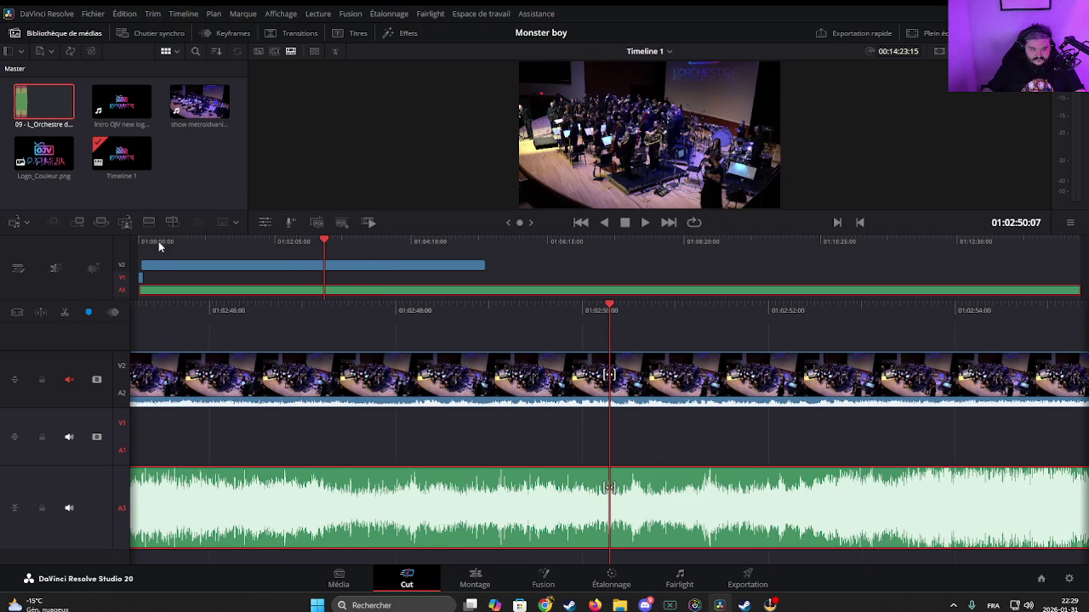
left_click(160, 242)
Step: Skim forward through the concert and stop the playhead at 01:02:41:03
left_click(174, 244)
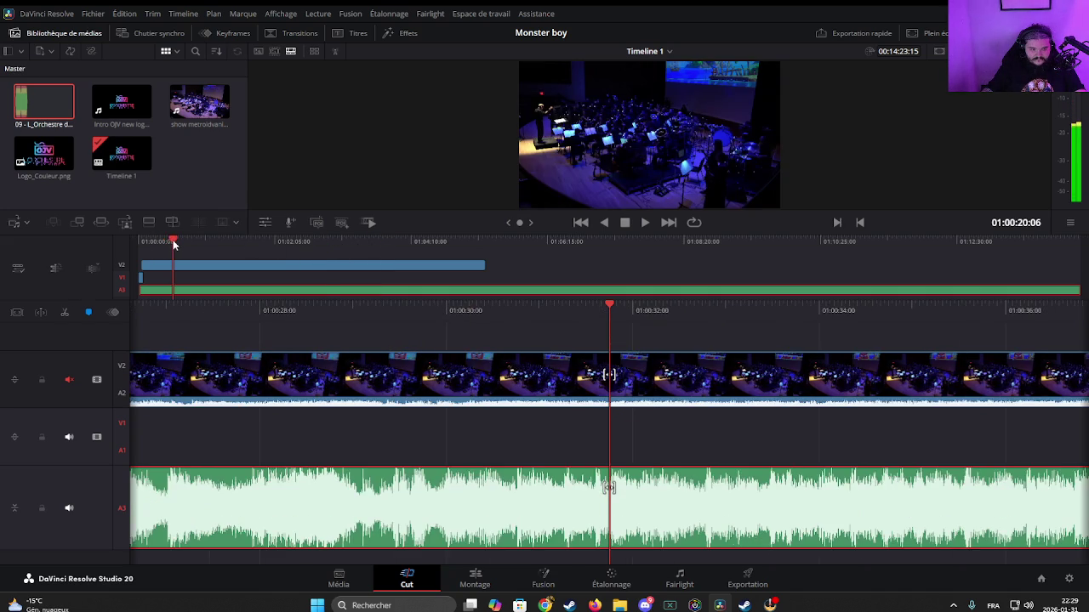
left_click(185, 244)
left_click(197, 245)
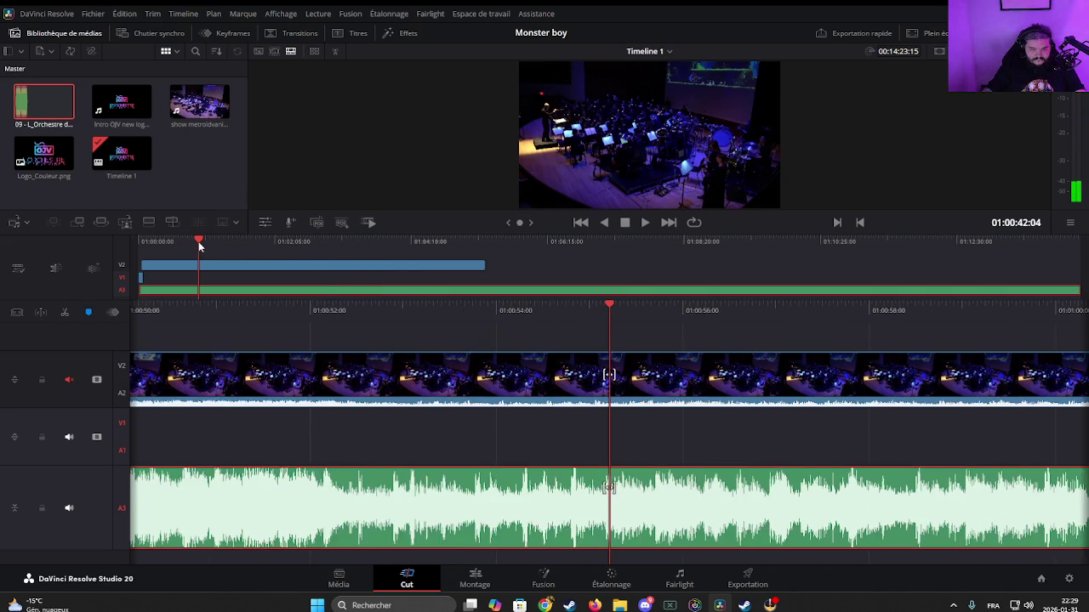
left_click(214, 245)
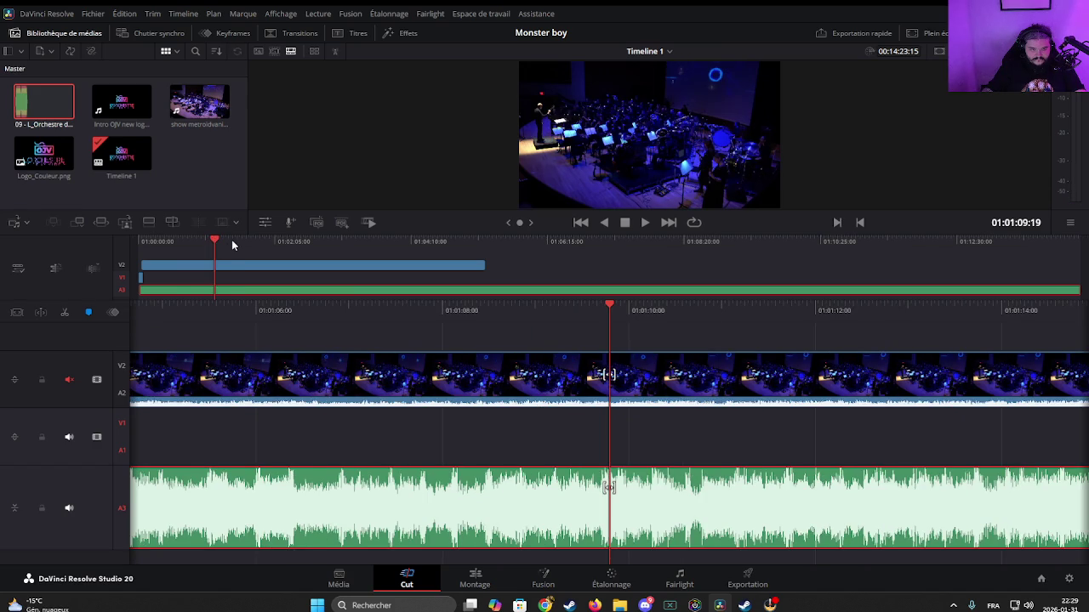
left_click(245, 244)
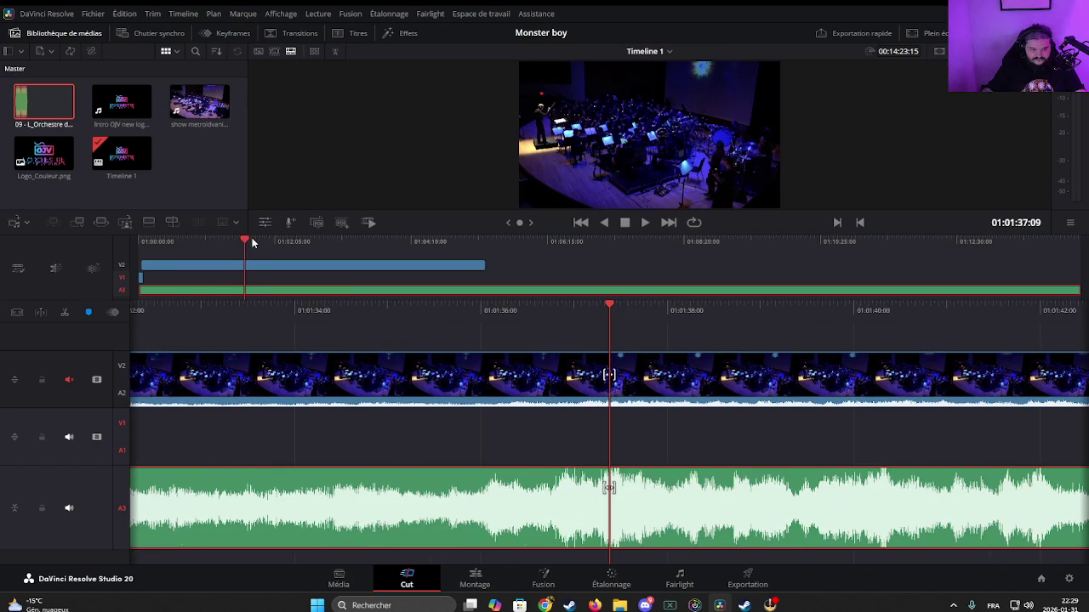
left_click(256, 244)
left_click(272, 245)
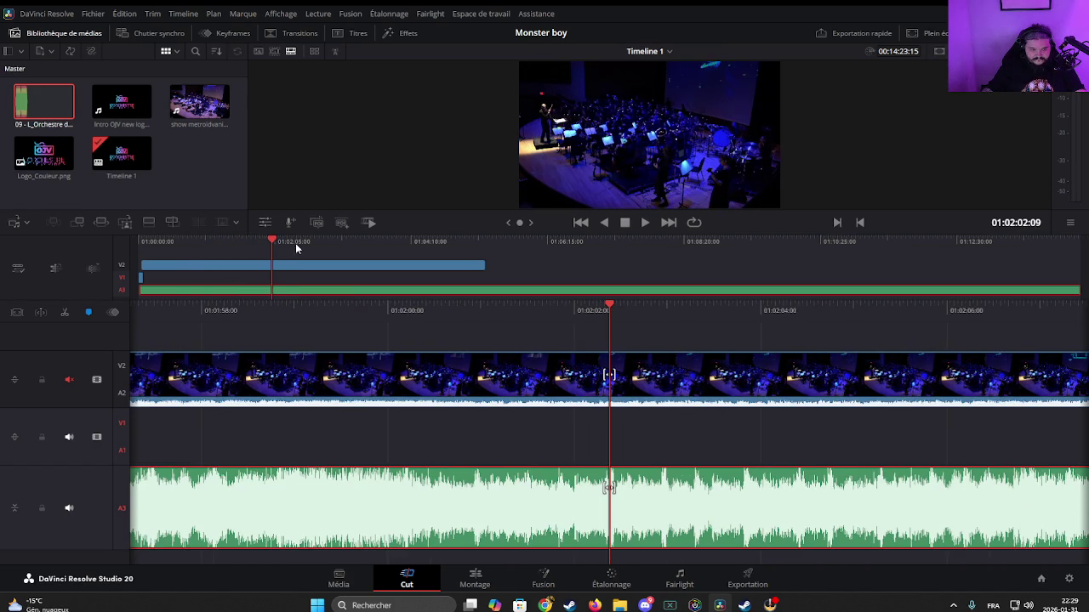
left_click(304, 245)
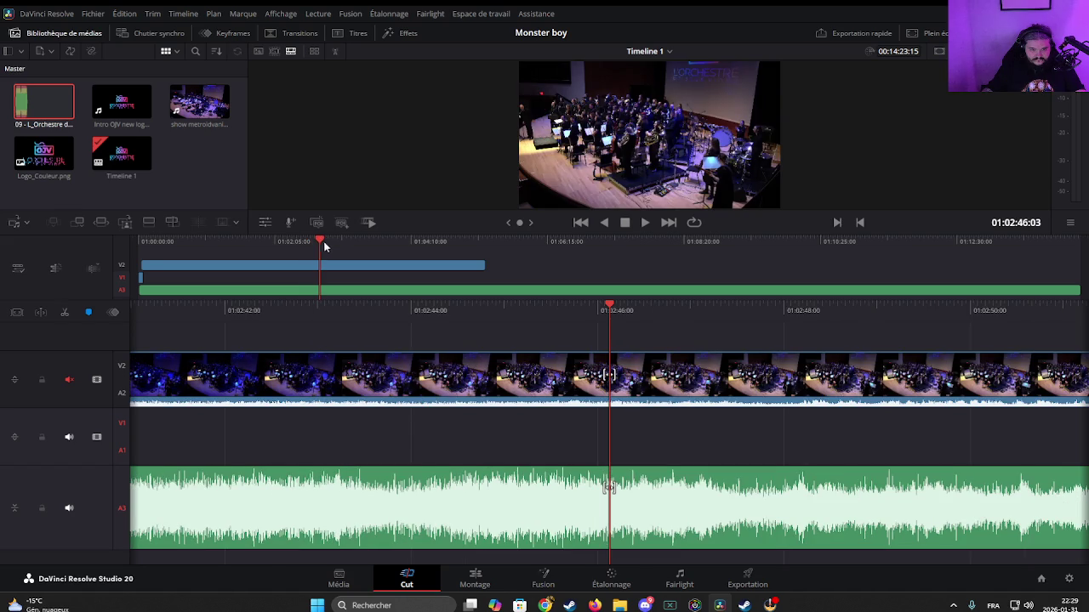
left_click(304, 242)
key("space")
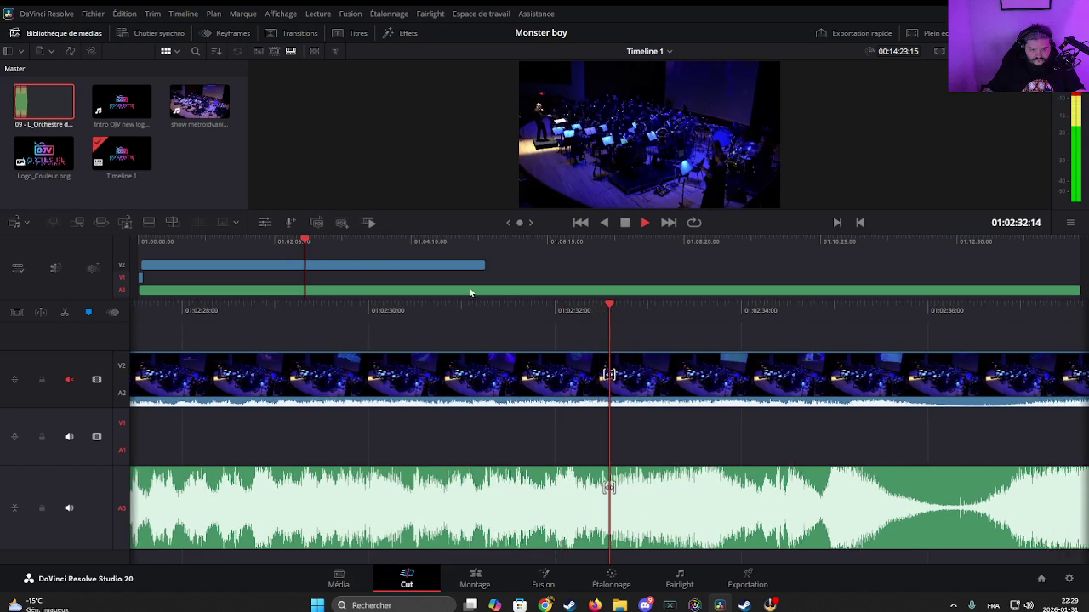
key("space")
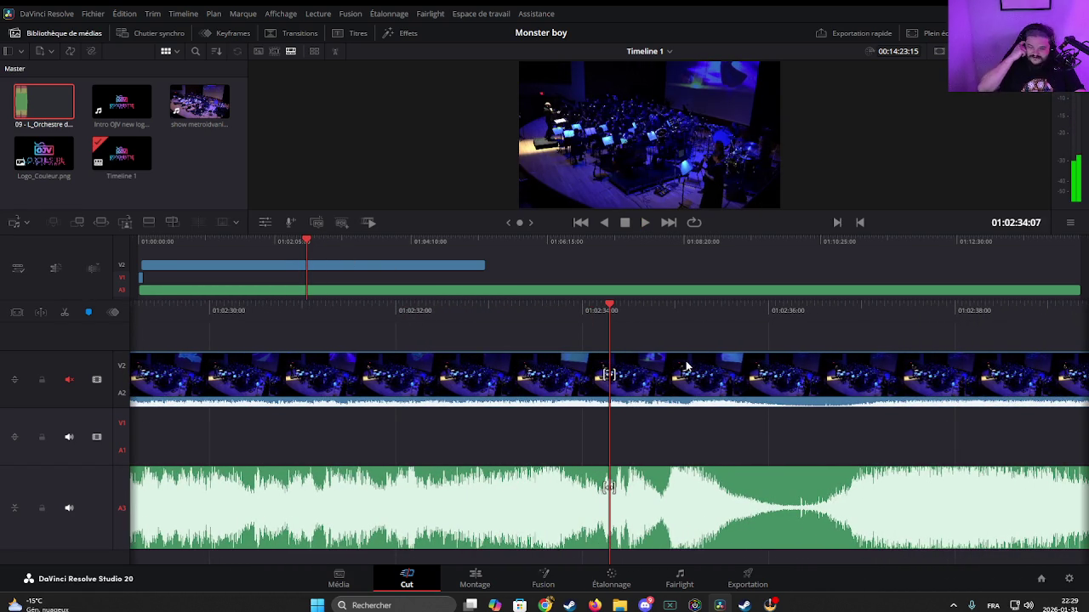
key("space")
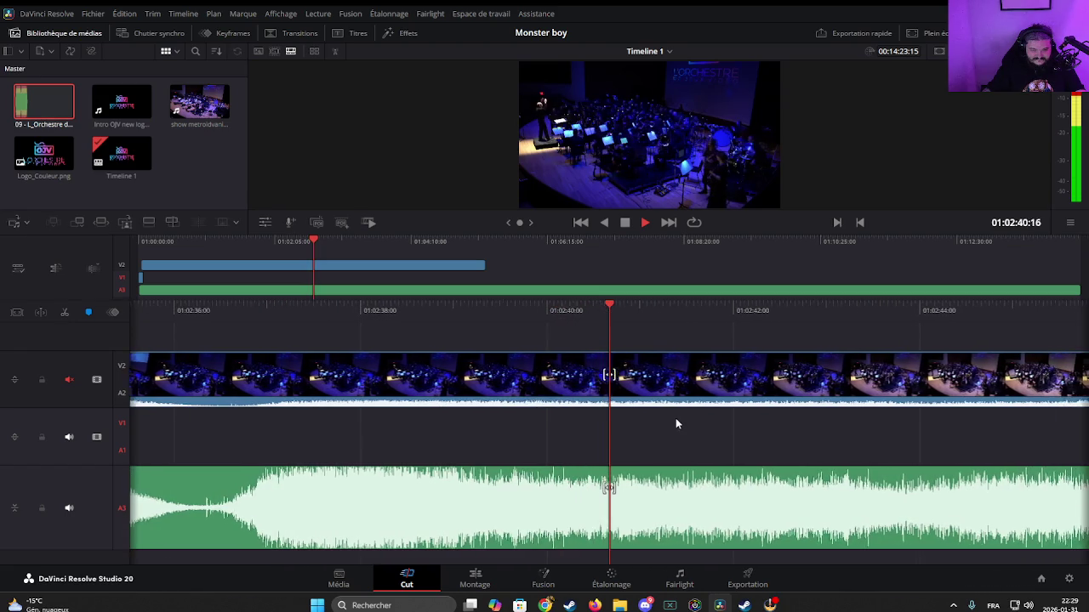
key("space")
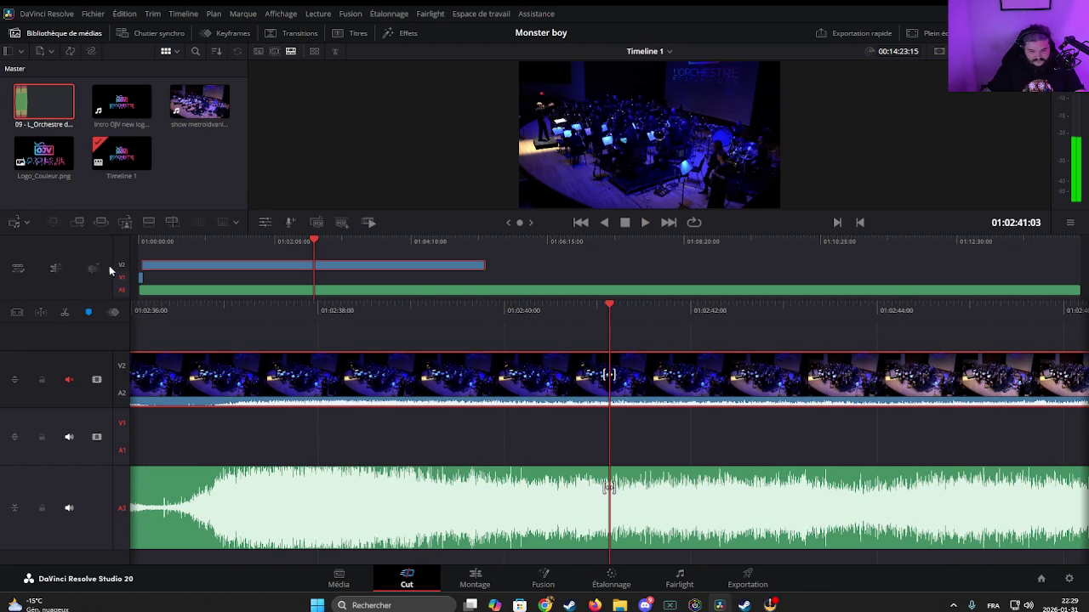
Step: Cut the concert and music at 01:02:41, delete what follows, and mute the concert's audio
left_click(65, 313)
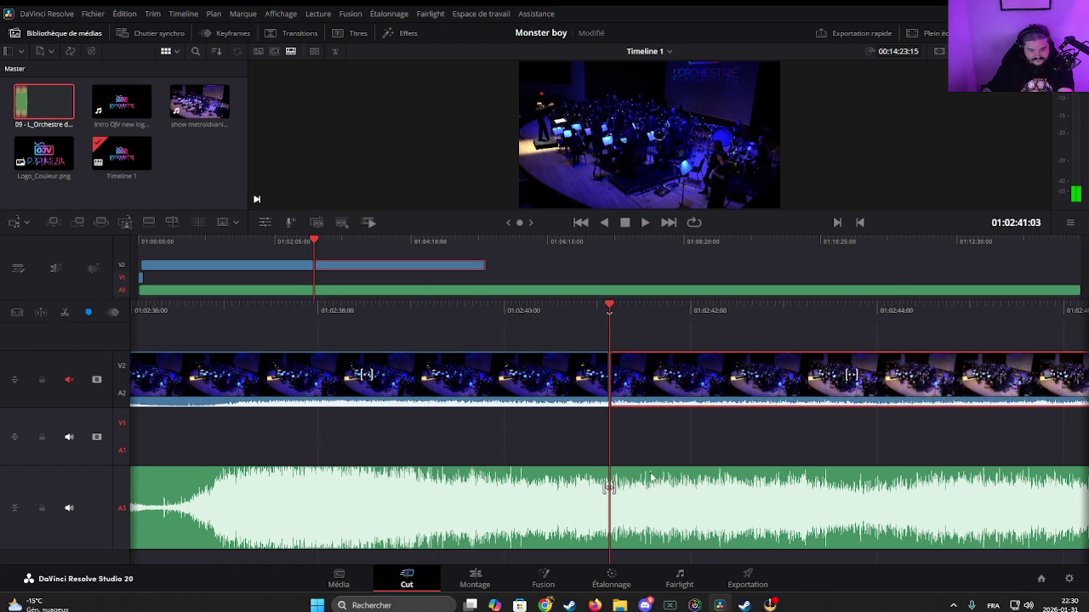
key("Delete")
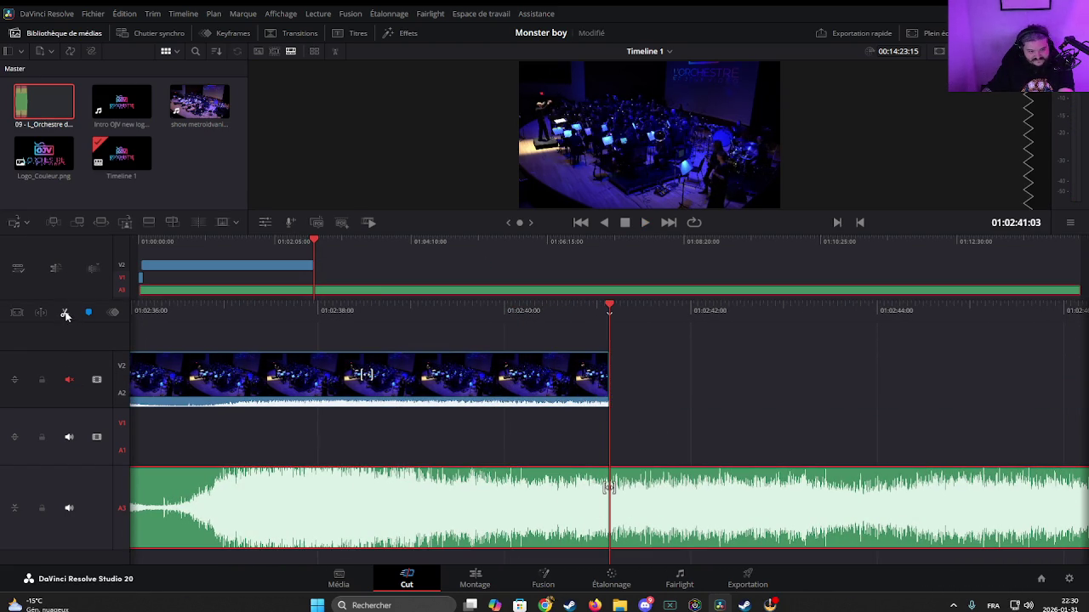
left_click(65, 313)
key("Delete")
right_click(472, 383)
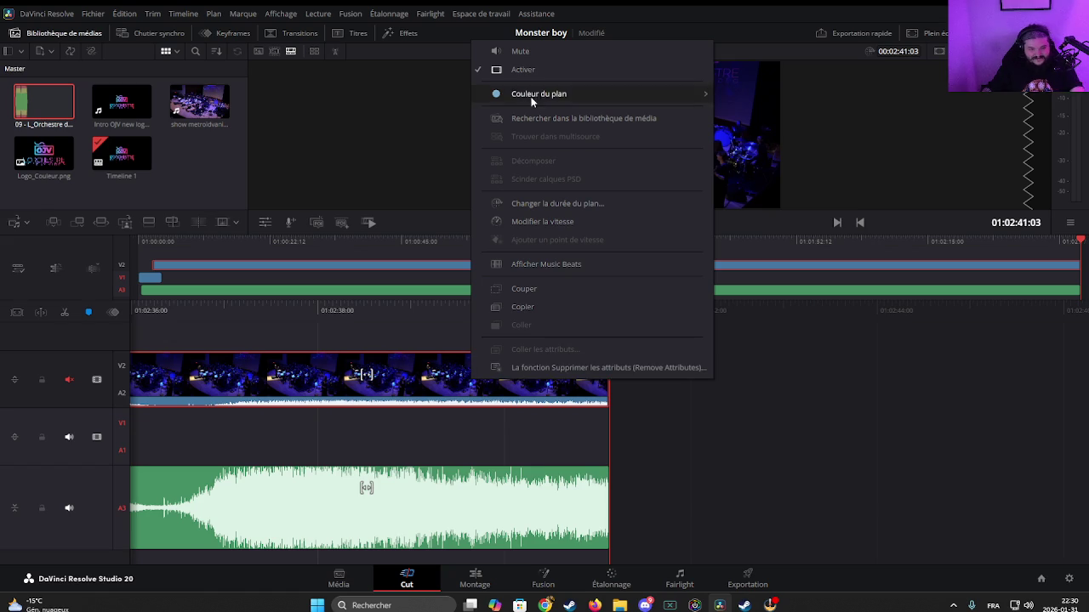
left_click(514, 51)
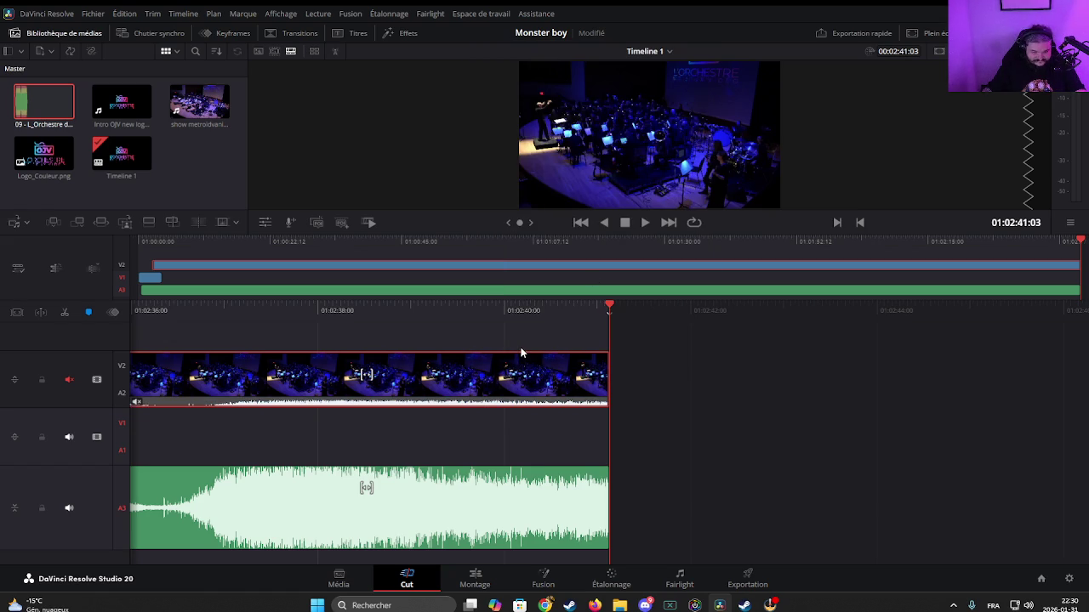
Step: Overlay Logo_Couleur.png on V3, trimmed to end with the concert
left_click(54, 168)
mouse_move(54, 168)
left_mouse_down()
mouse_move(360, 352)
mouse_move(761, 366)
left_mouse_up()
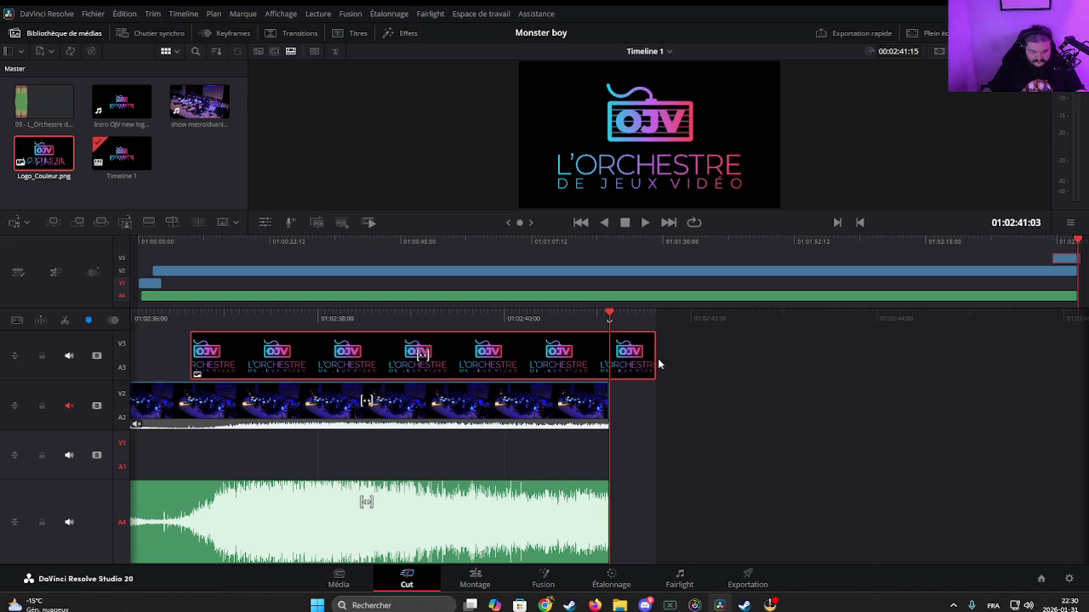
left_click_drag(654, 353, 609, 353)
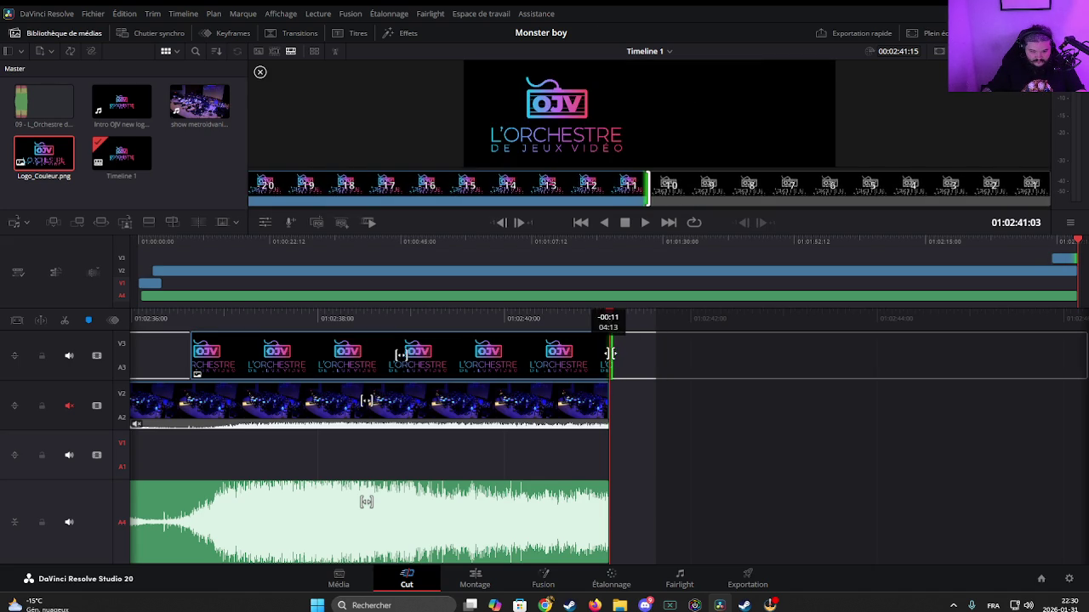
key("j")
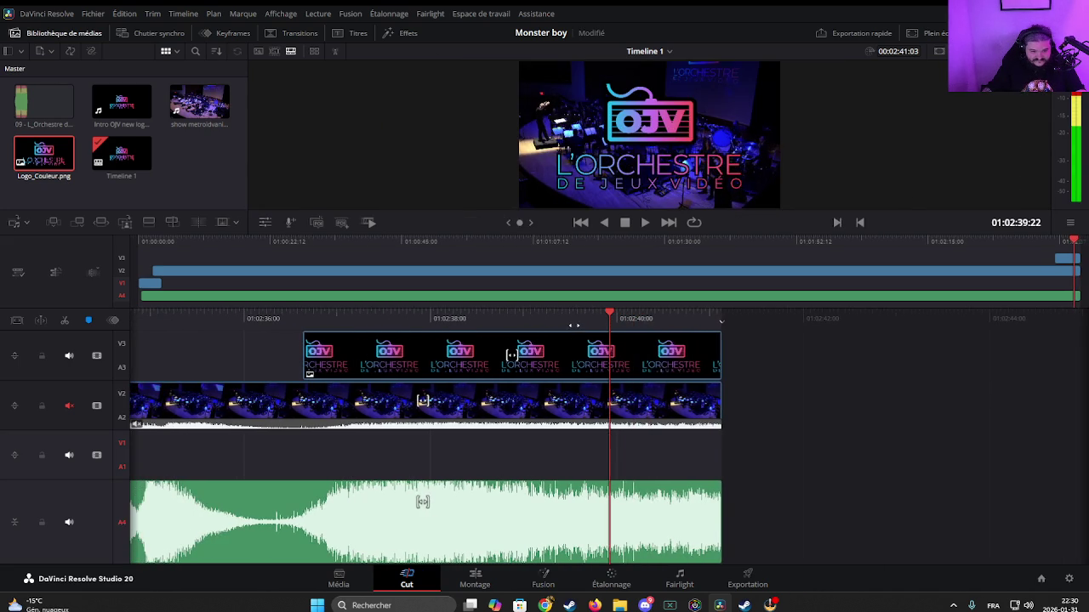
Step: Add Fondu additif dissolves to the logo's start and the concert clip's end
left_click(486, 577)
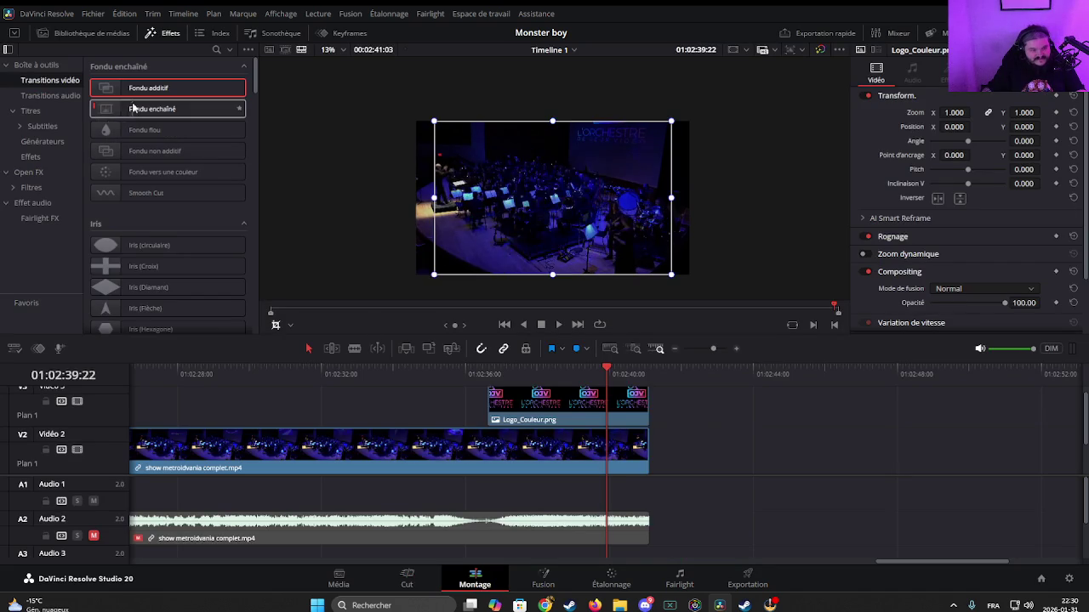
mouse_move(212, 88)
left_mouse_down()
mouse_move(518, 430)
mouse_move(515, 401)
left_mouse_up()
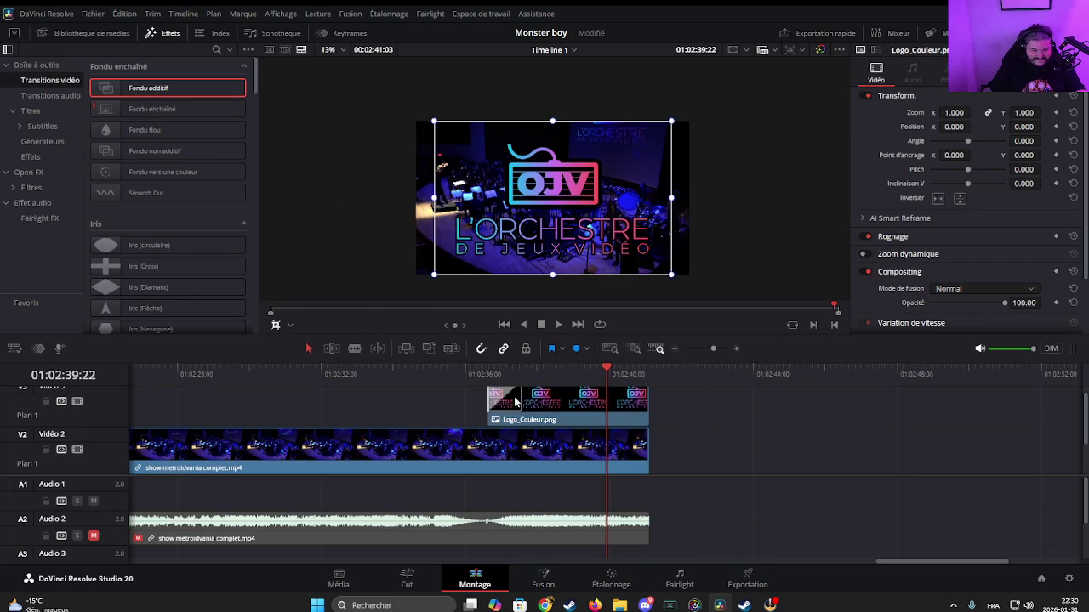
left_click(522, 394)
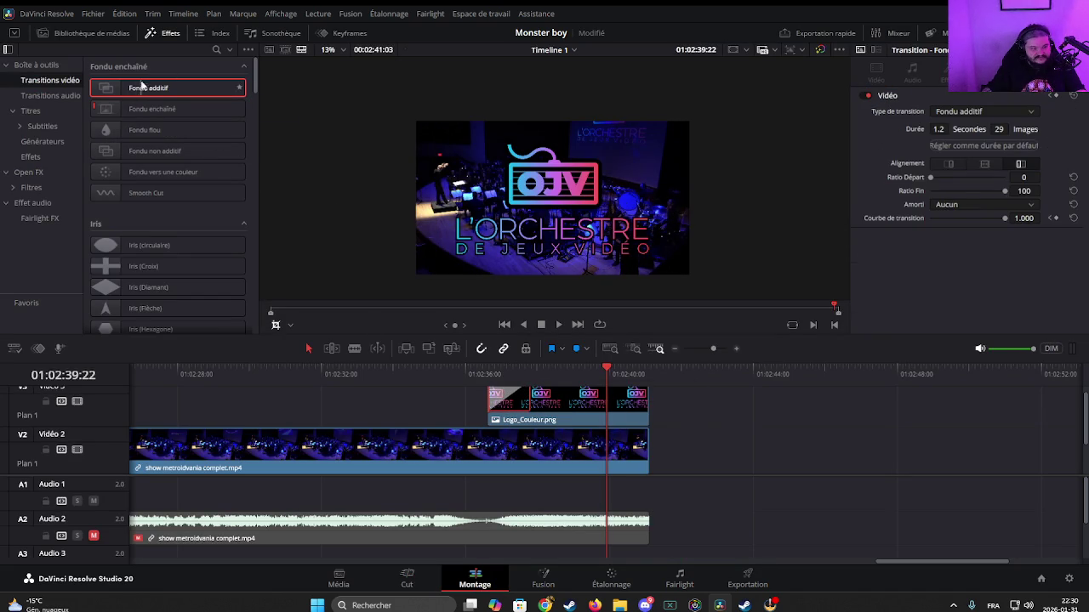
mouse_move(145, 88)
left_mouse_down()
mouse_move(563, 372)
mouse_move(631, 450)
mouse_move(487, 448)
left_mouse_up()
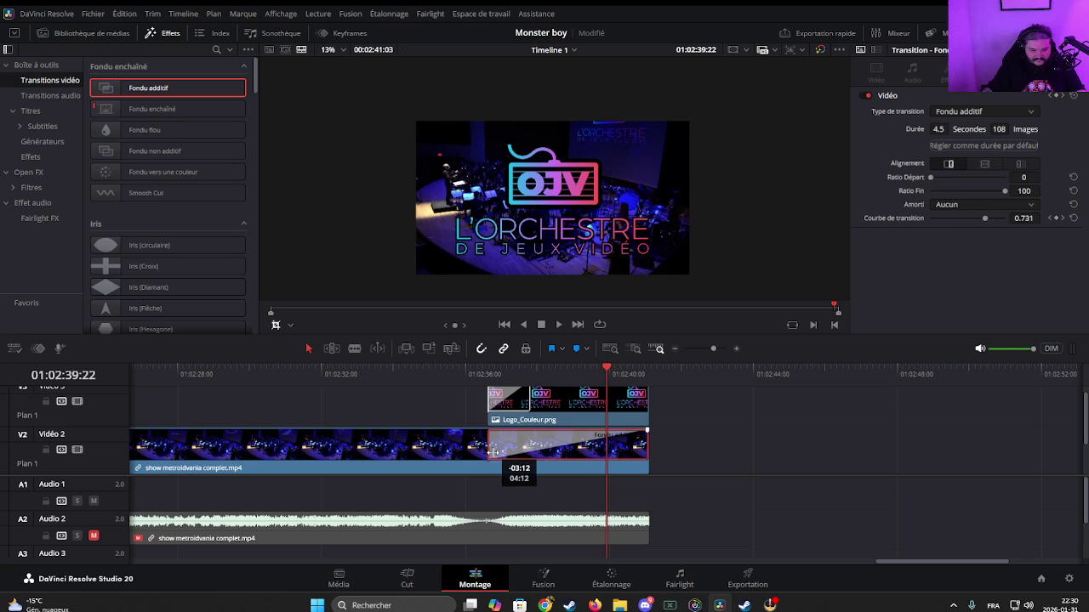
Step: Fade out the orchestra music's end with a Fondu enchaîné 0 dB audio transition
scroll(606, 486, "down", 2)
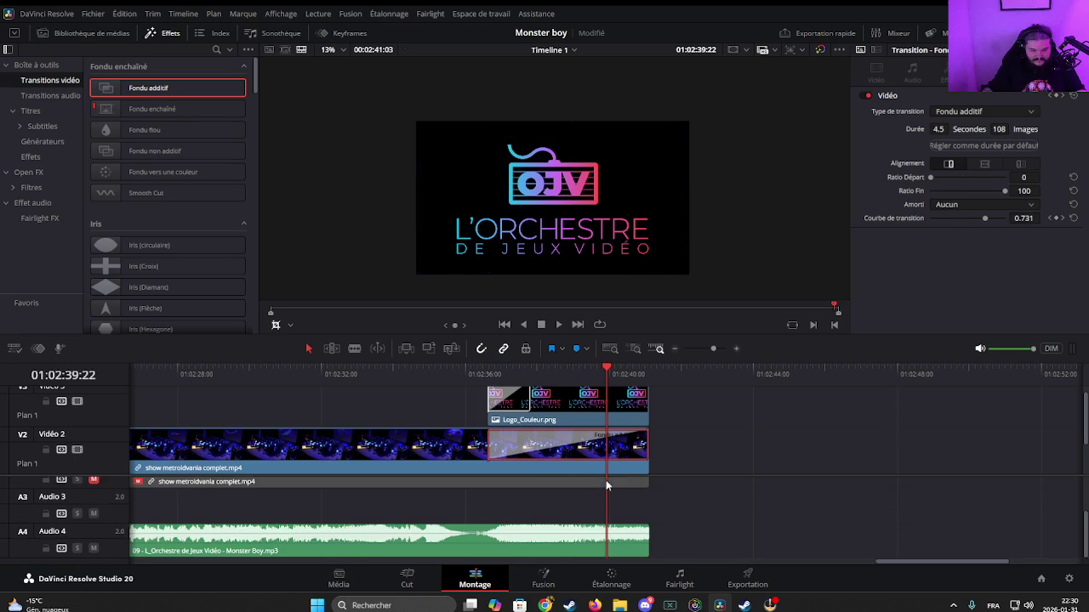
left_click(51, 95)
left_click_drag(161, 131, 639, 534)
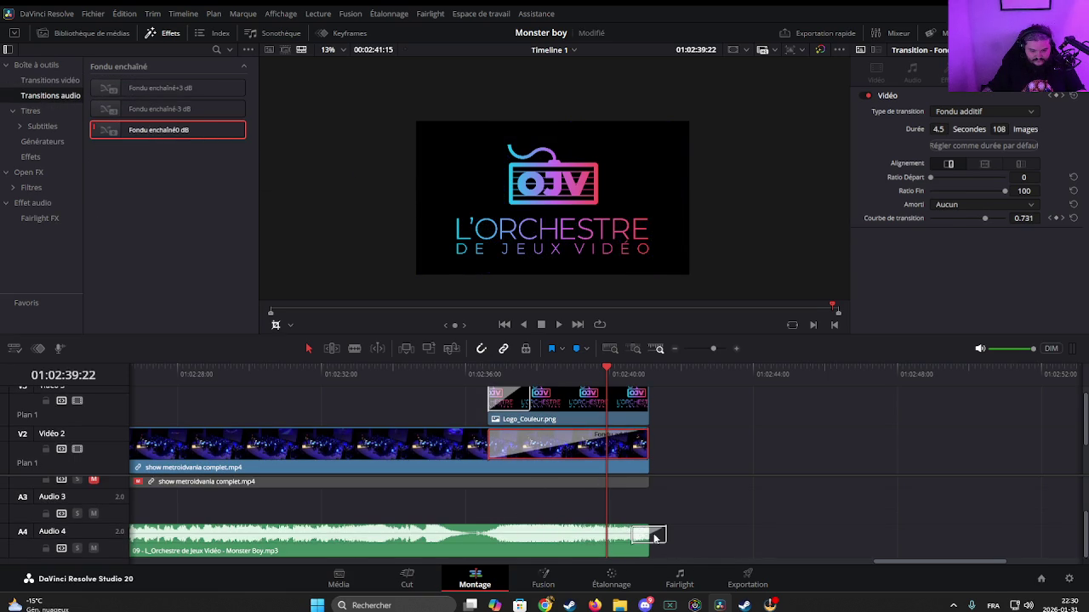
mouse_move(161, 129)
left_mouse_down()
mouse_move(620, 537)
mouse_move(499, 540)
left_mouse_up()
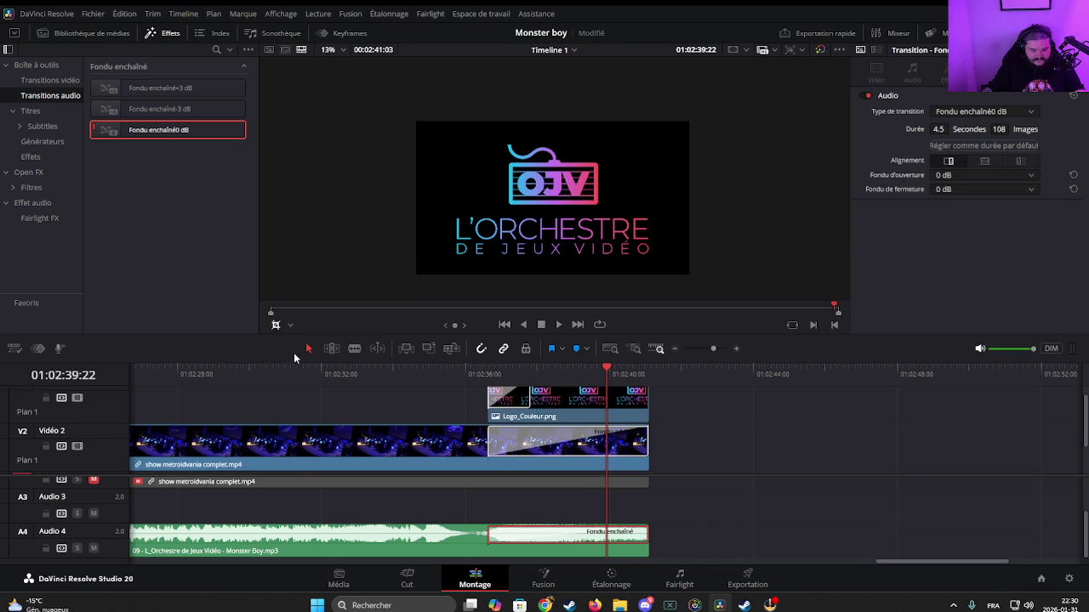
left_click(406, 582)
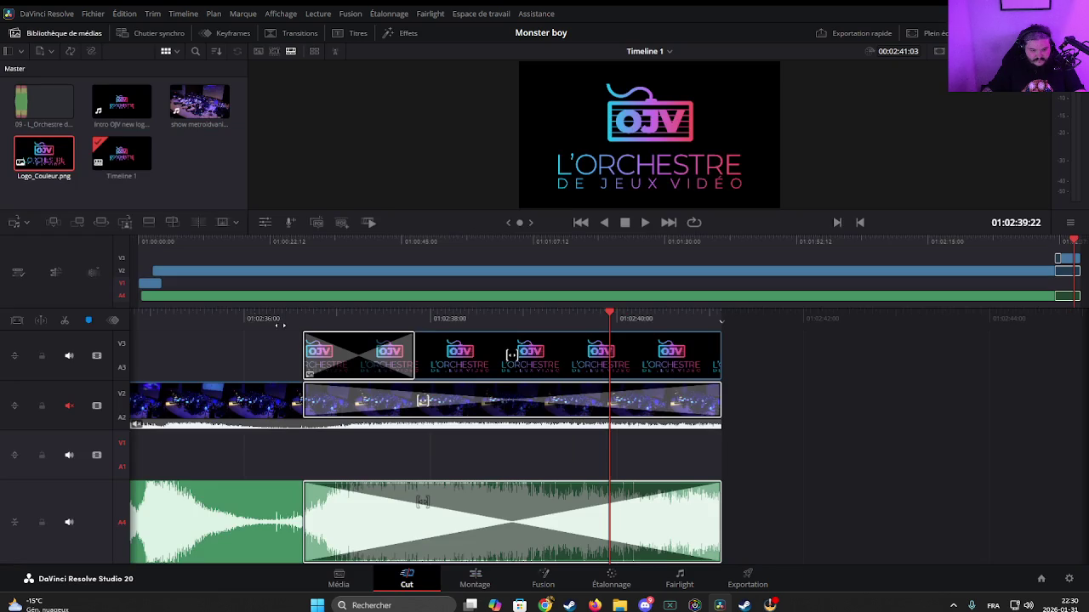
Step: Add a 1.6-second additive dissolve to the start of the concert clip, over the intro's end
left_click(160, 262)
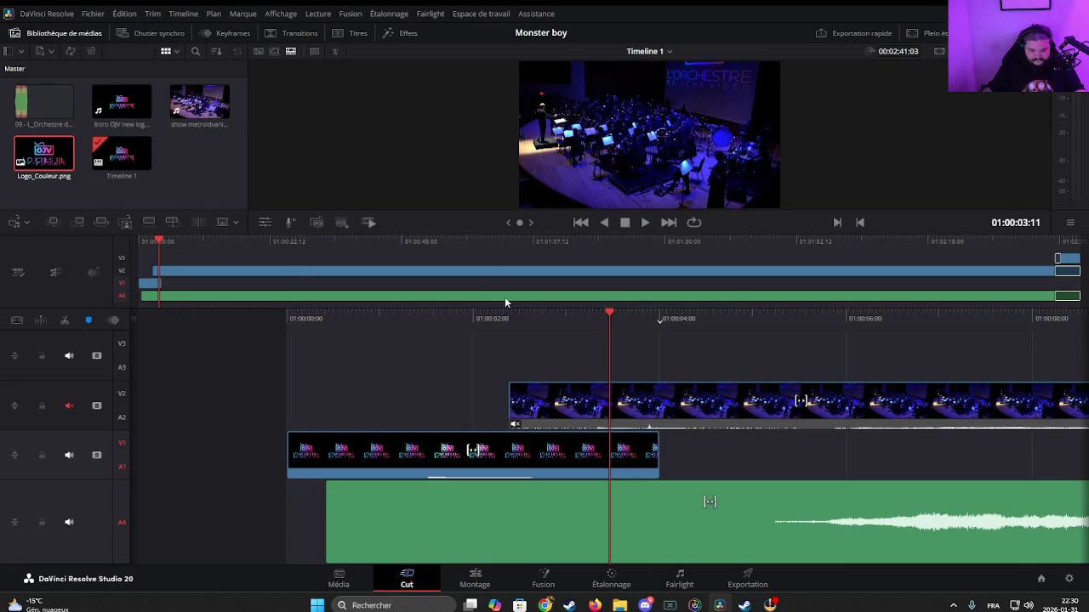
key("v")
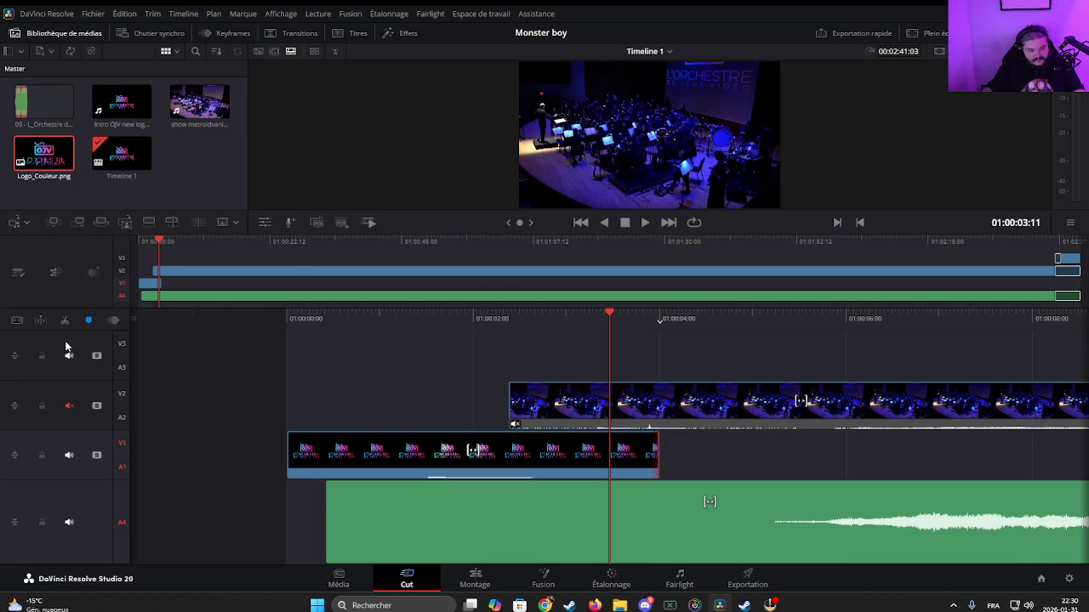
left_click(486, 579)
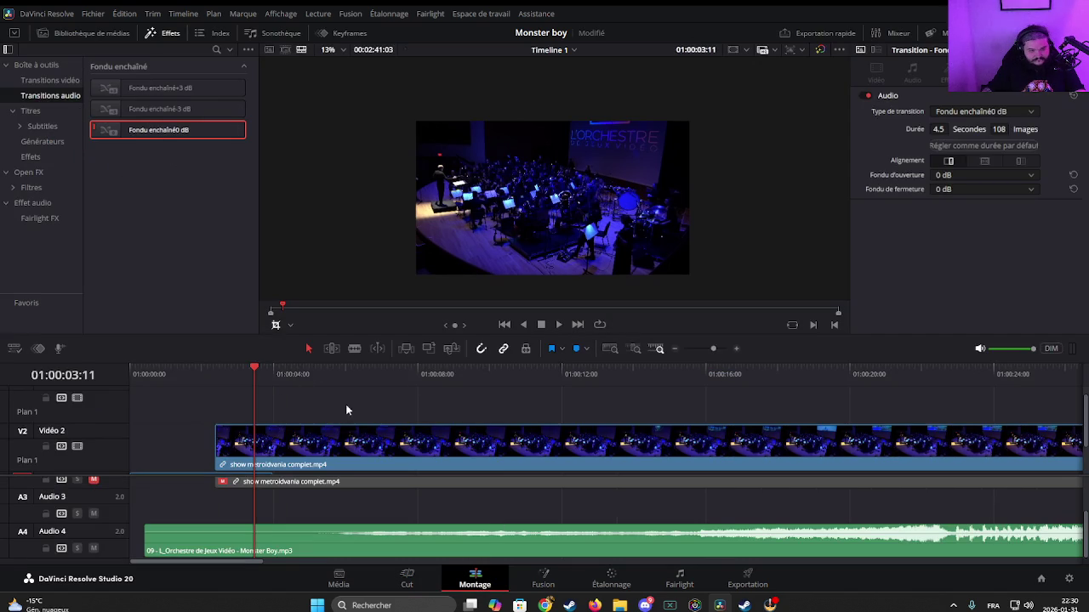
scroll(347, 411, "down", 1)
left_click(49, 80)
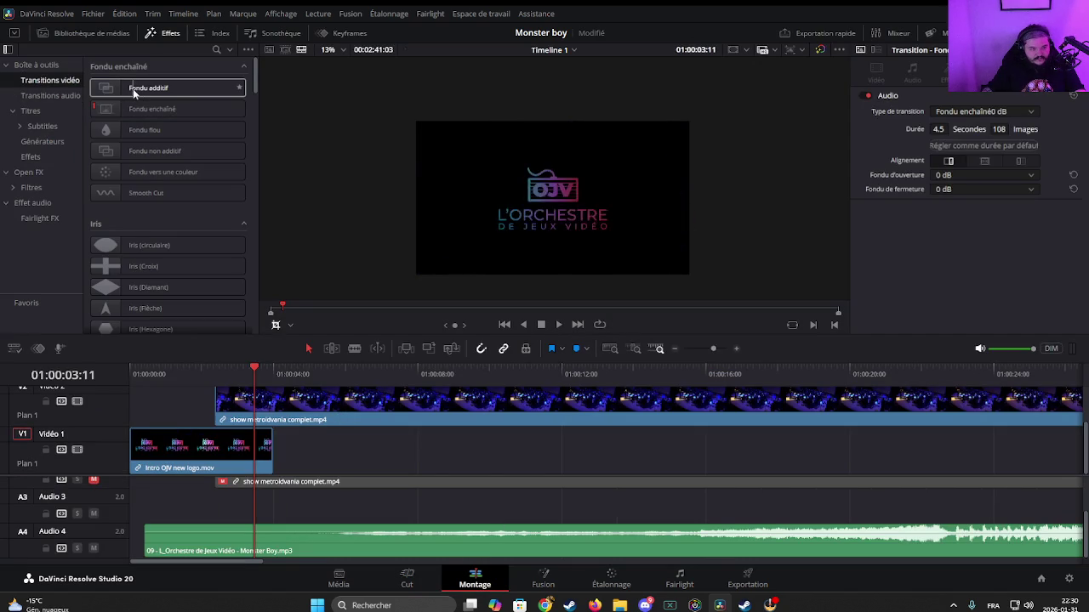
mouse_move(133, 88)
left_mouse_down()
mouse_move(247, 398)
mouse_move(273, 397)
left_mouse_up()
mouse_move(149, 88)
left_mouse_down()
mouse_move(266, 450)
mouse_move(222, 442)
left_mouse_up()
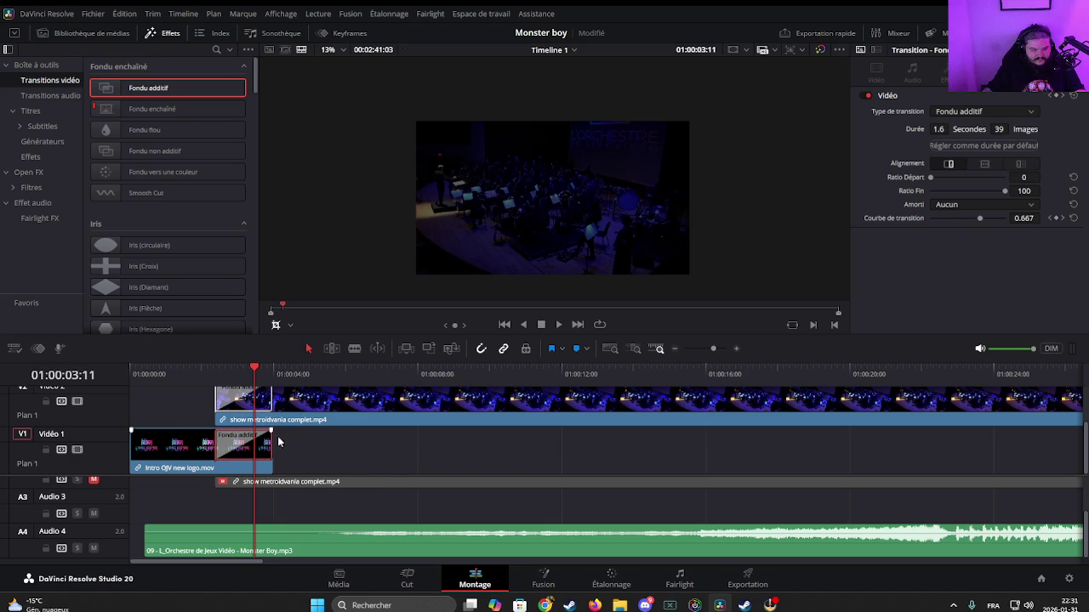
Step: Put the playhead at 01:00:06:00 and show the Titres templates
scroll(314, 422, "up", 2)
left_click(328, 369)
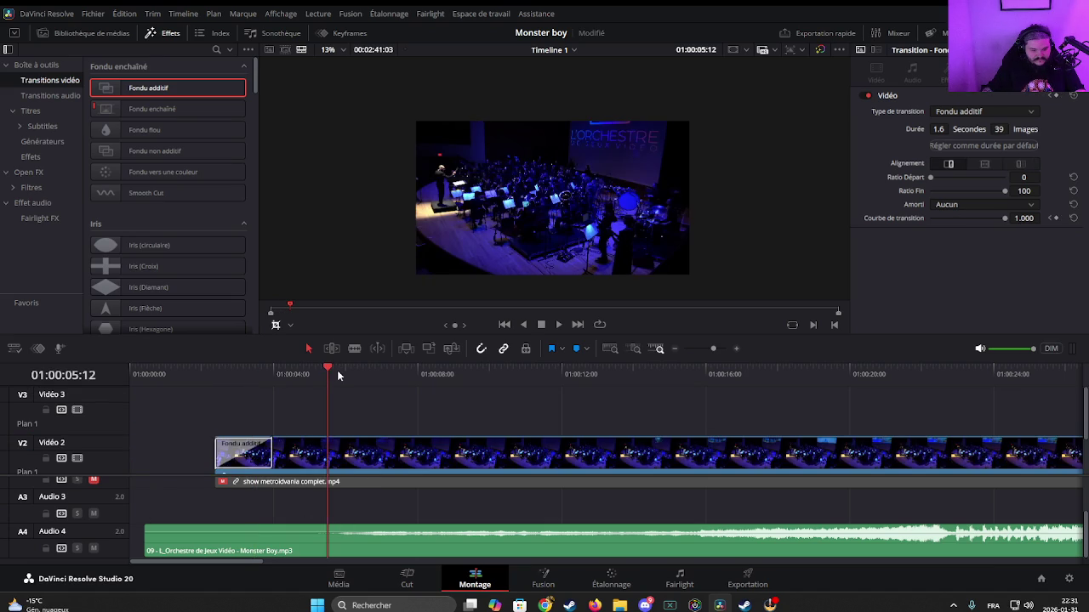
left_click(346, 370)
left_click(30, 110)
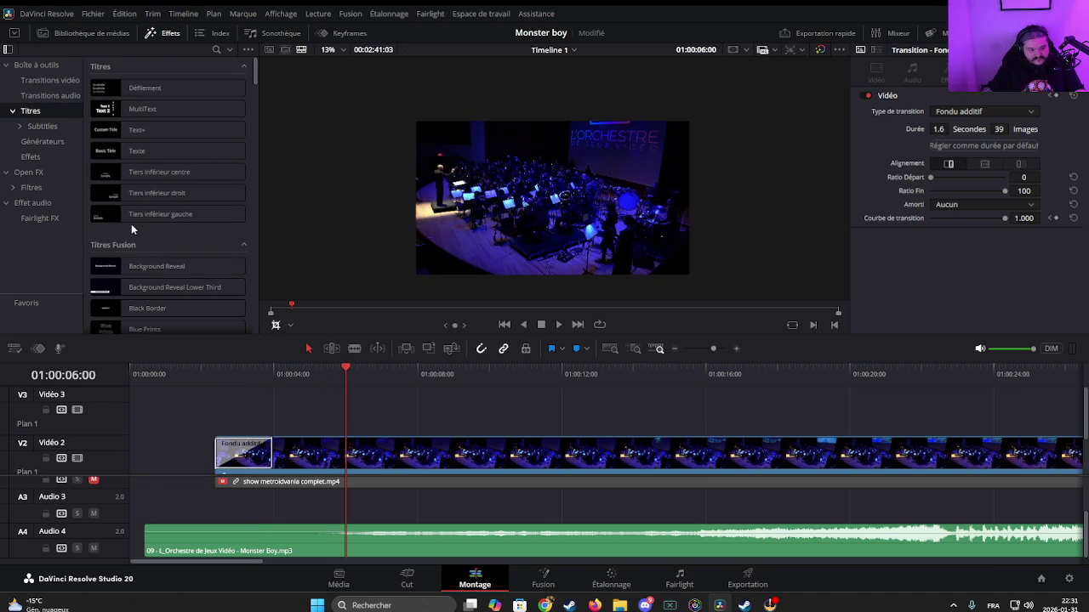
Step: Place a lengthened Tiers inférieur gauche title on V3 with additive dissolves, the opening one 1.7 seconds
mouse_move(133, 215)
left_mouse_down()
mouse_move(374, 438)
mouse_move(361, 432)
left_mouse_up()
left_click_drag(527, 409, 619, 409)
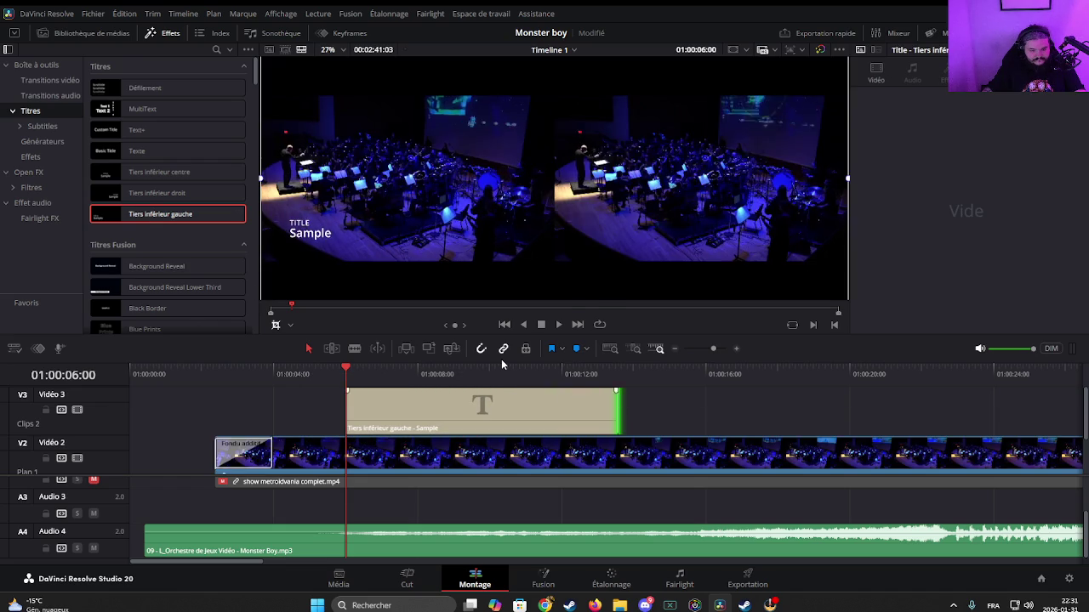
left_click(51, 80)
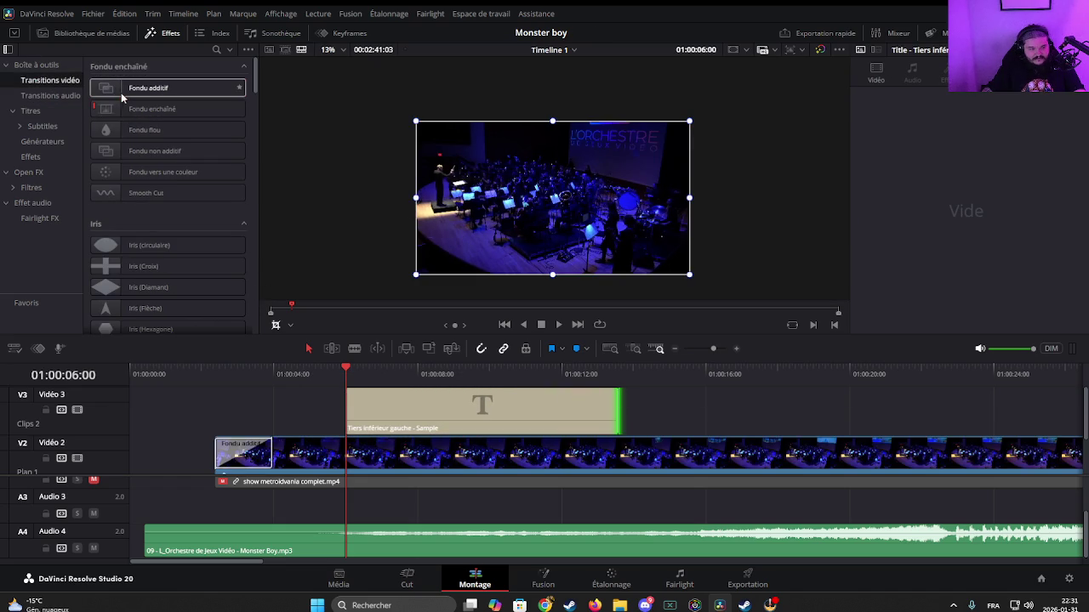
left_click_drag(140, 88, 368, 403)
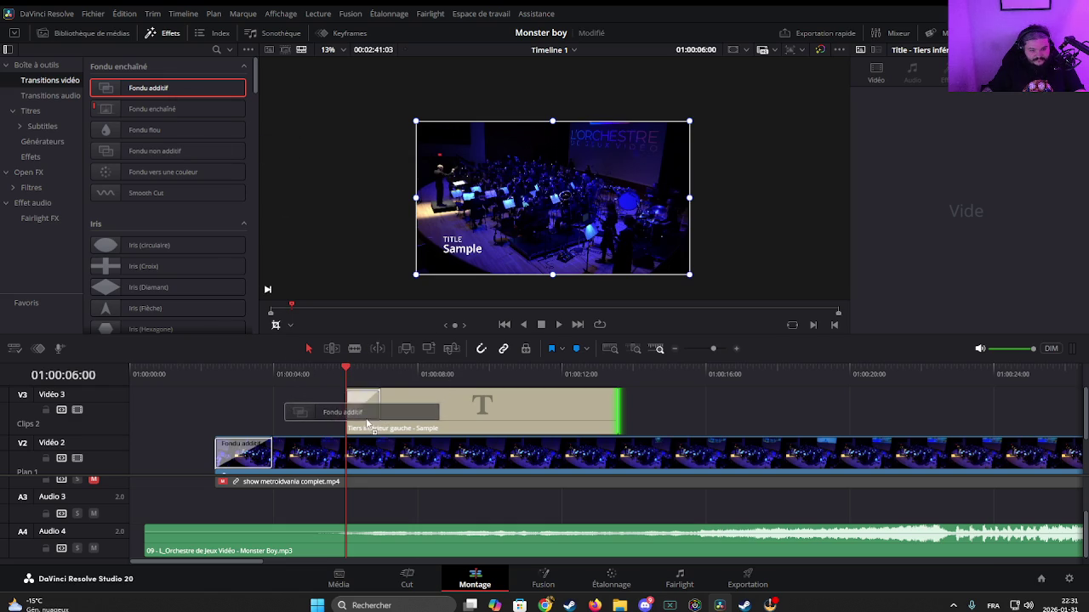
mouse_move(187, 150)
left_mouse_down()
mouse_move(388, 411)
mouse_move(405, 406)
left_mouse_up()
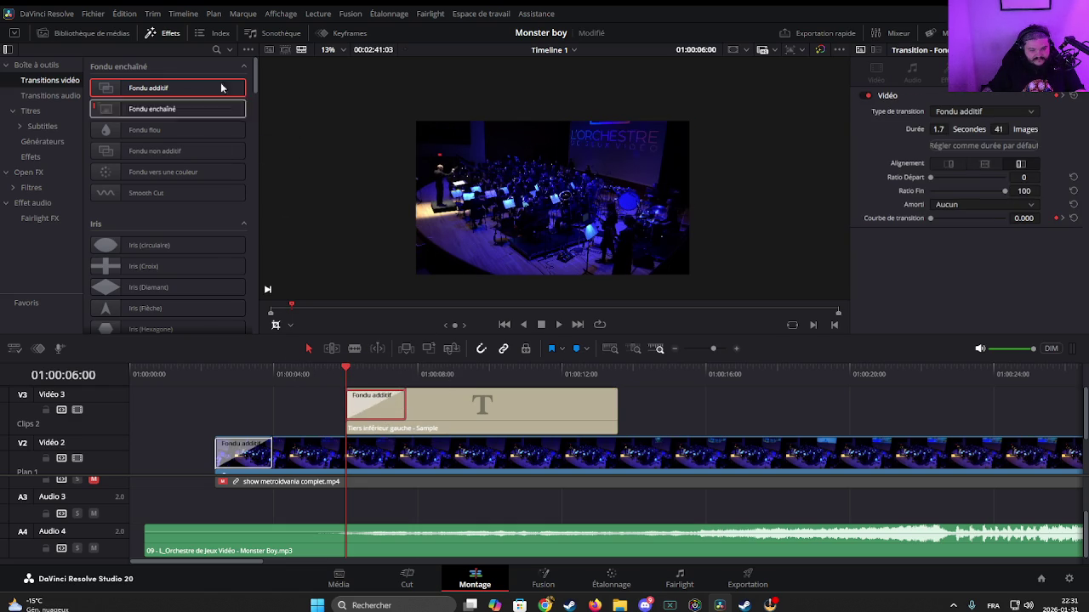
mouse_move(162, 88)
left_mouse_down()
mouse_move(609, 405)
mouse_move(545, 403)
left_mouse_up()
left_click(456, 375)
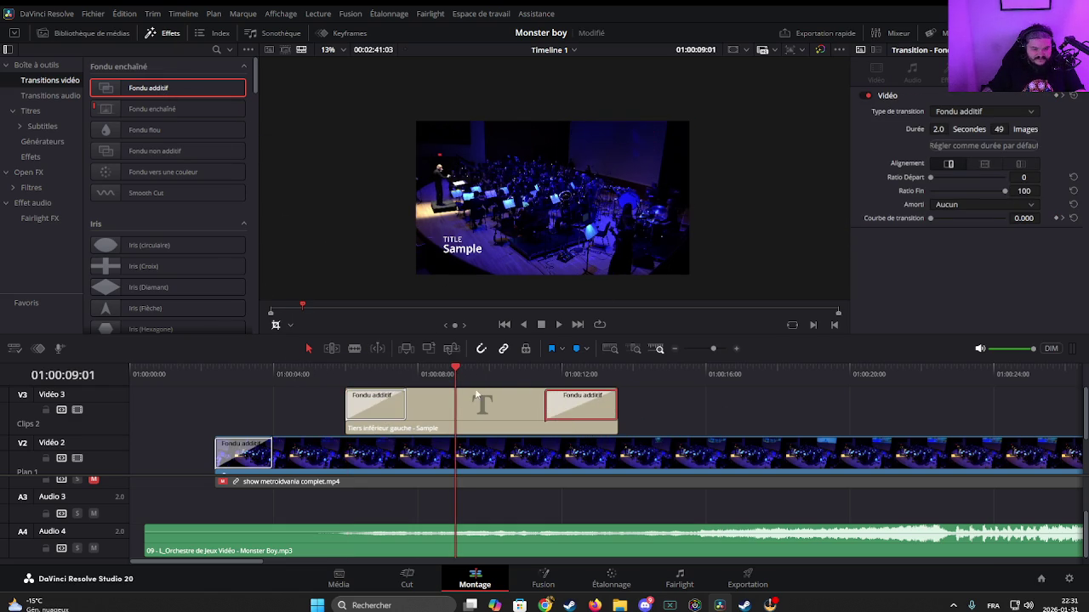
left_click(504, 432)
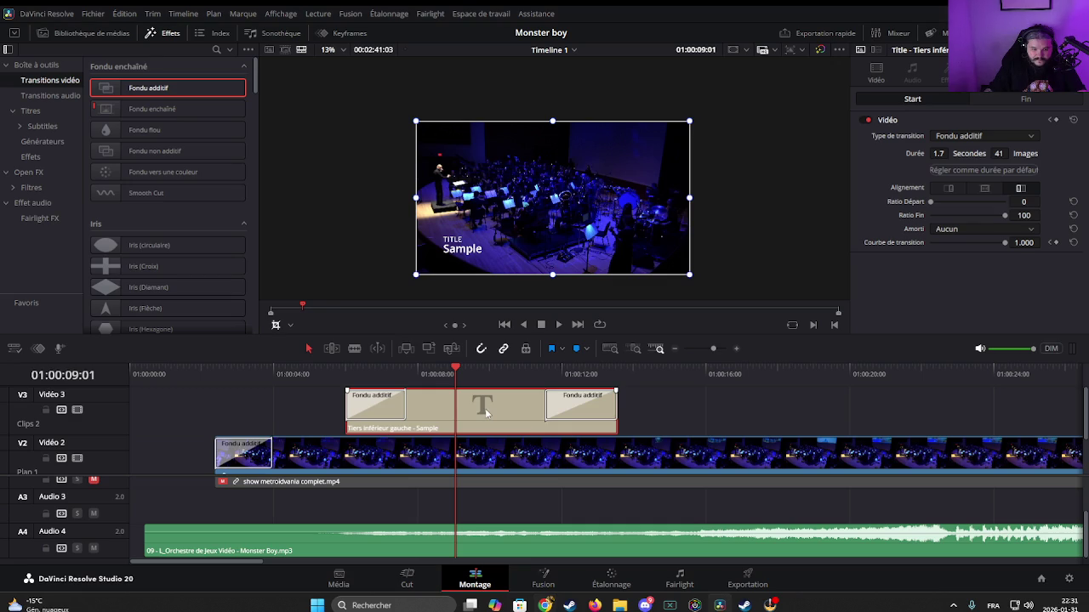
Step: Replace the TITLE placeholder with the arranger credit and colour it the saved cyan #12c2e9
left_click(889, 77)
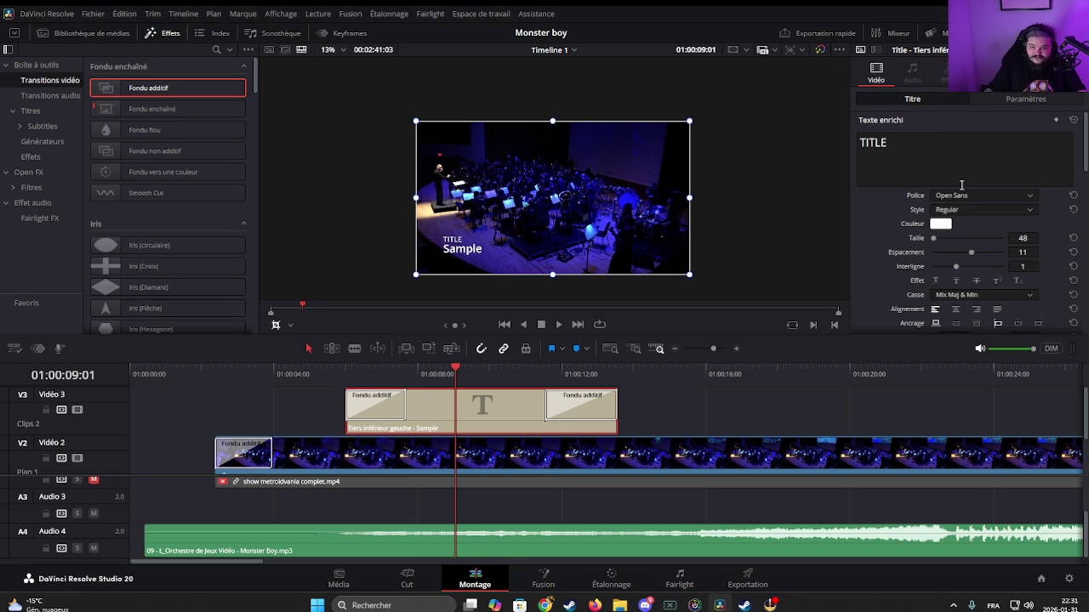
double_click(874, 156)
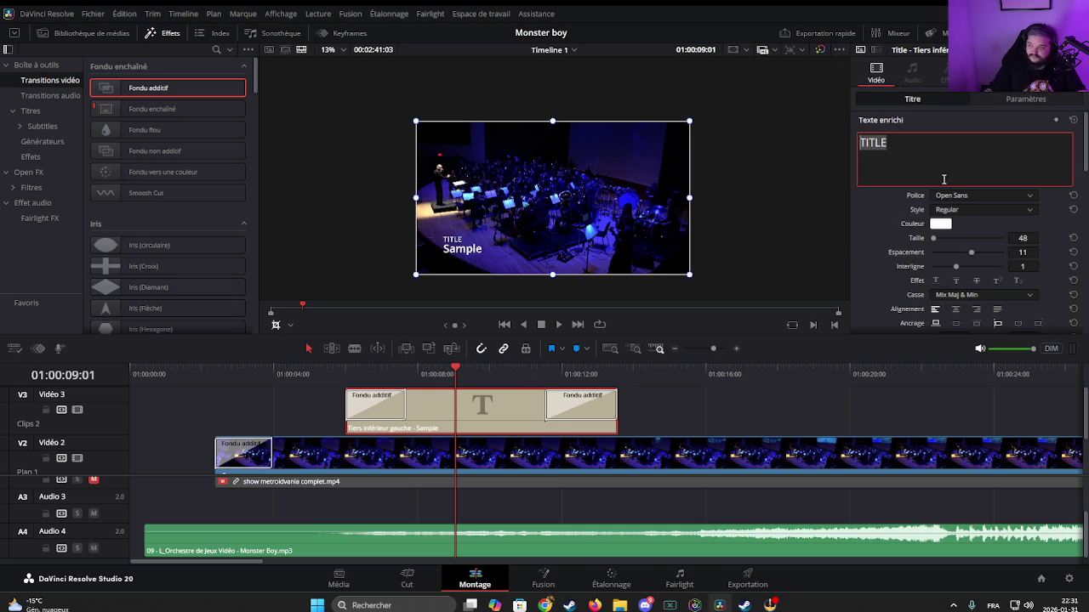
type("Arr. F. Busque")
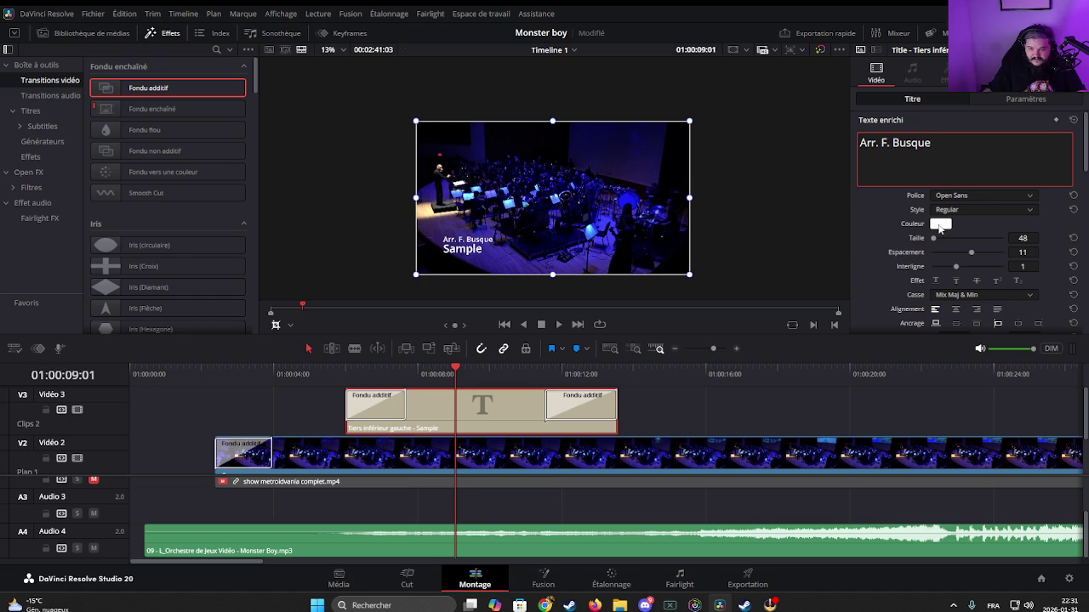
left_click(940, 226)
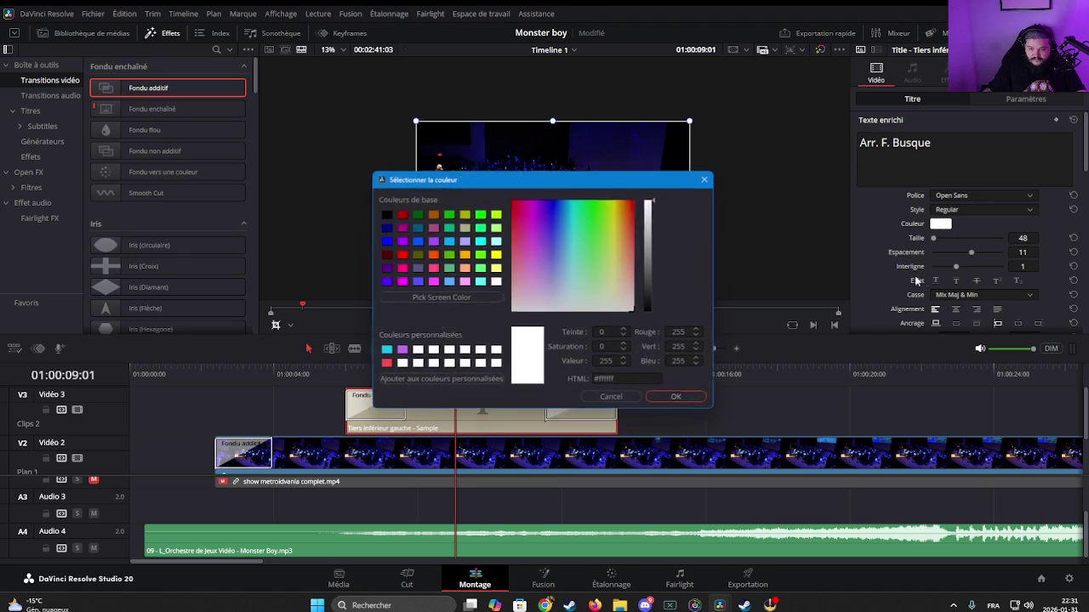
left_click(385, 351)
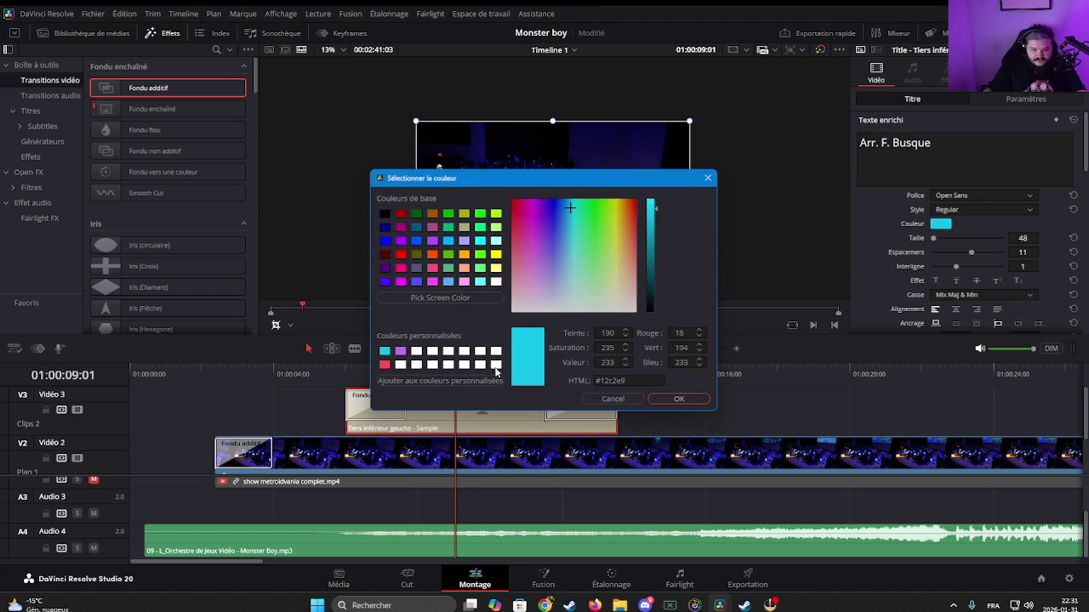
left_click(685, 398)
Step: Colour the 'Monster Boy and the Cursed Kingdom' line in the same cyan #12c2e9
scroll(972, 209, "down", 3)
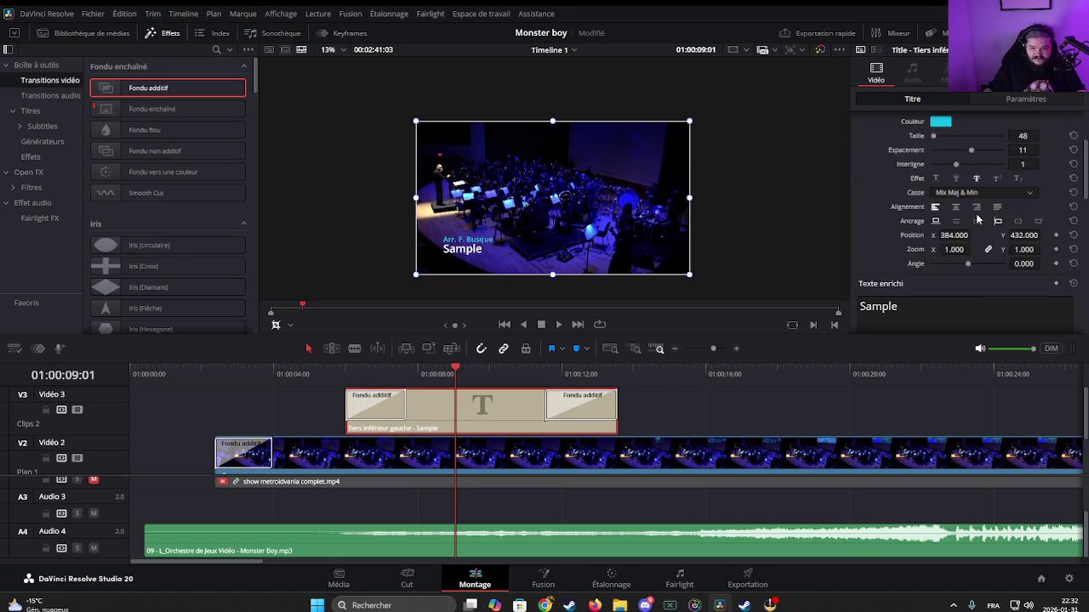
scroll(953, 260, "down", 2)
type("Monster Boy and the Cursed Kingdom")
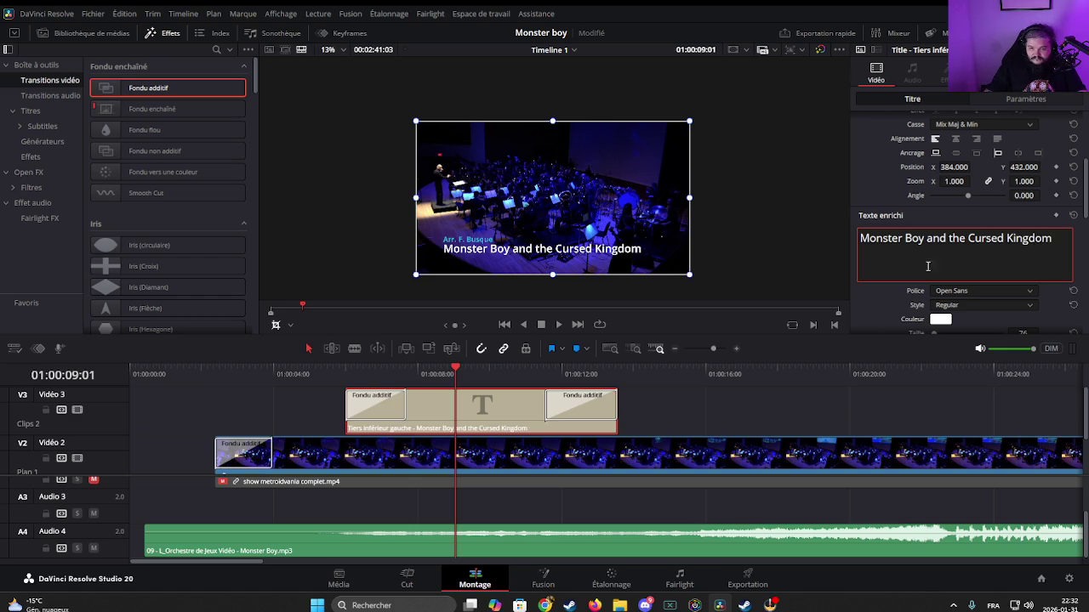
scroll(928, 266, "down", 2)
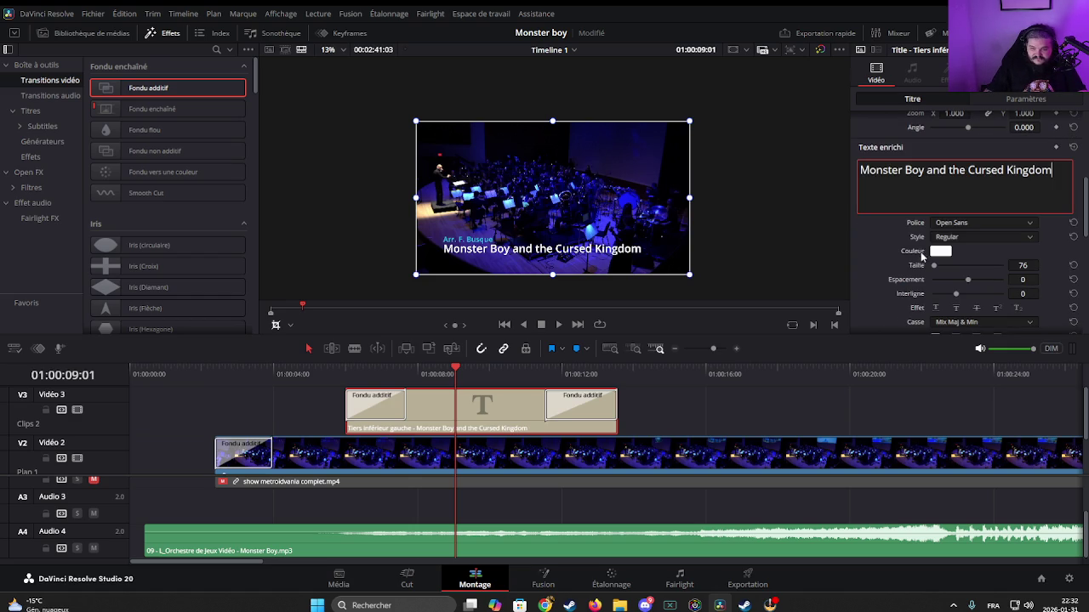
left_click(940, 251)
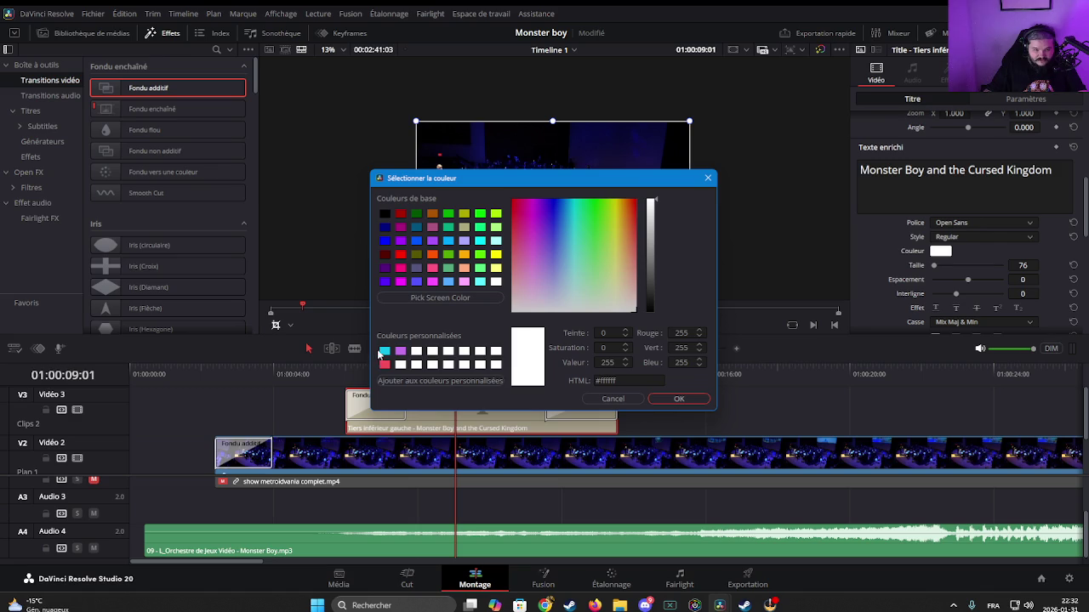
left_click(382, 351)
left_click(679, 399)
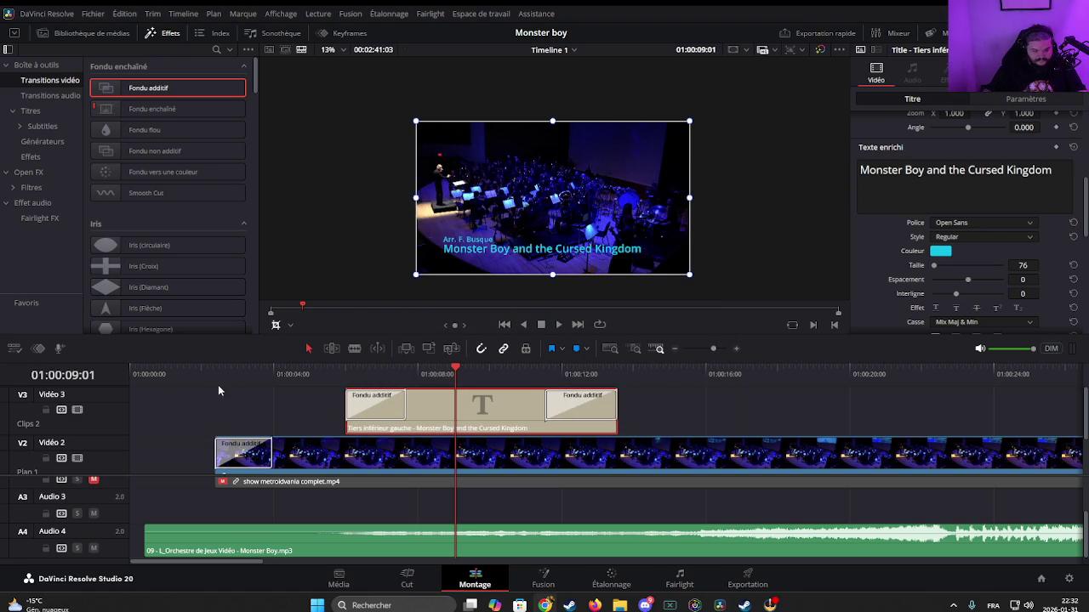
Step: Trim the A4 music clip's head to the concert's start, then return to the Cut page
left_click_drag(182, 374, 128, 381)
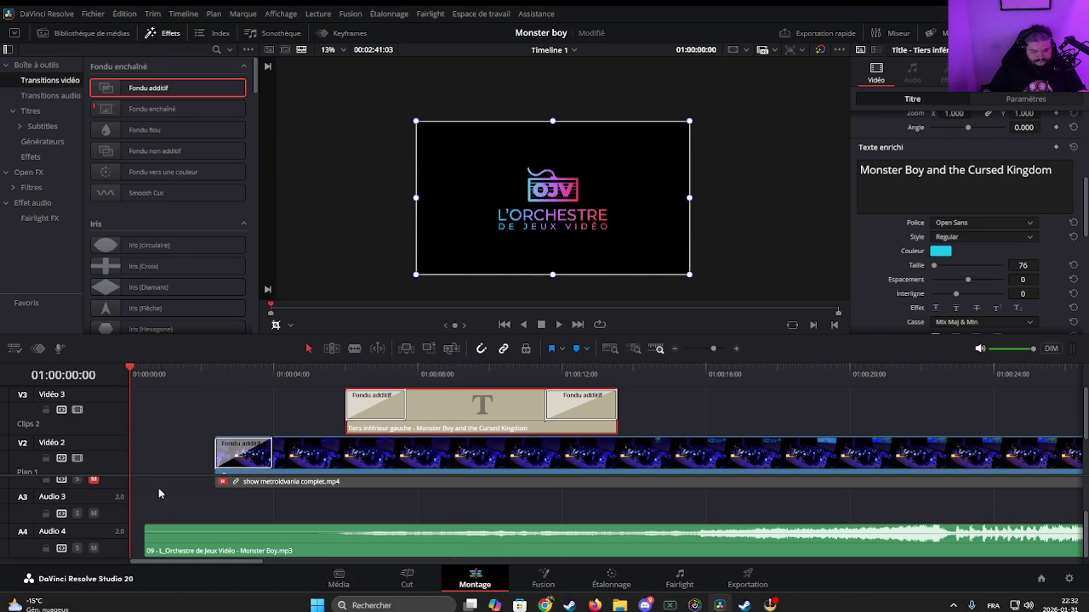
left_click_drag(146, 532, 219, 537)
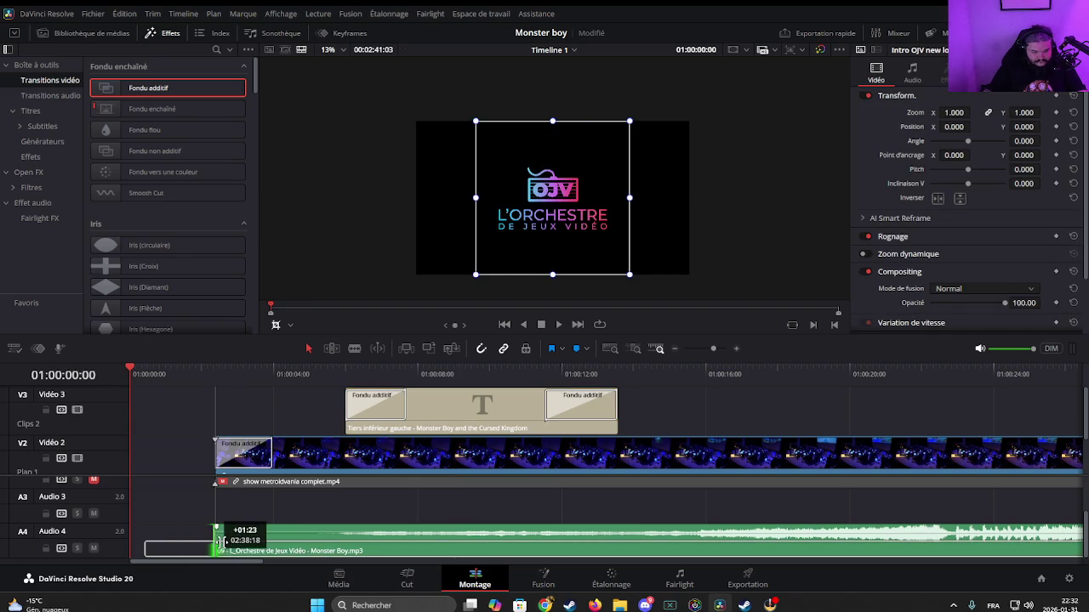
left_click(182, 458)
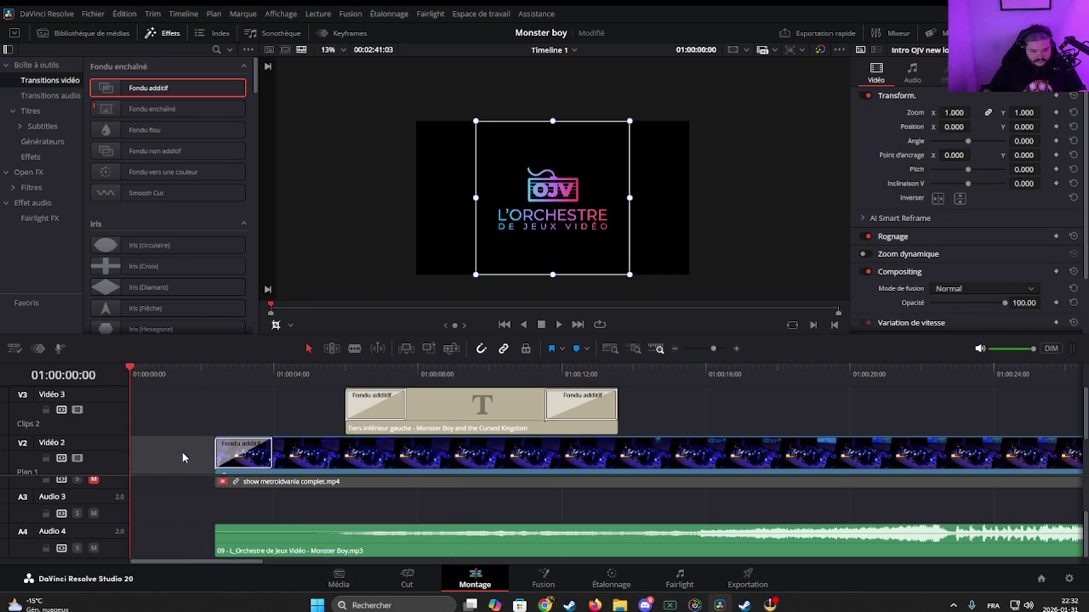
left_click(406, 579)
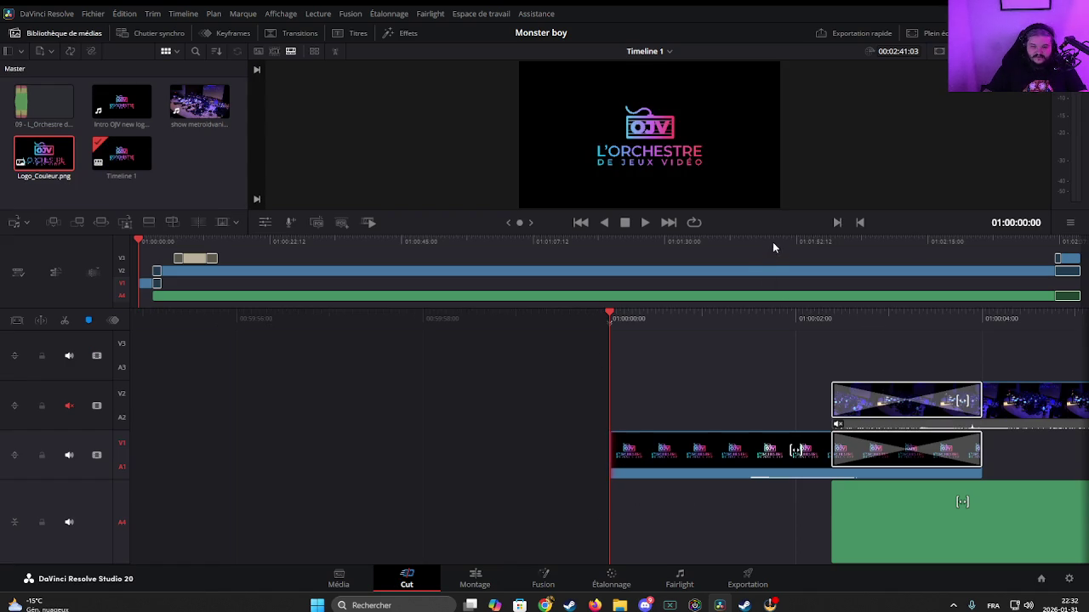
Step: Enlarge the viewer and play the Monster boy timeline full screen with Shift+F
left_click_drag(772, 234, 754, 329)
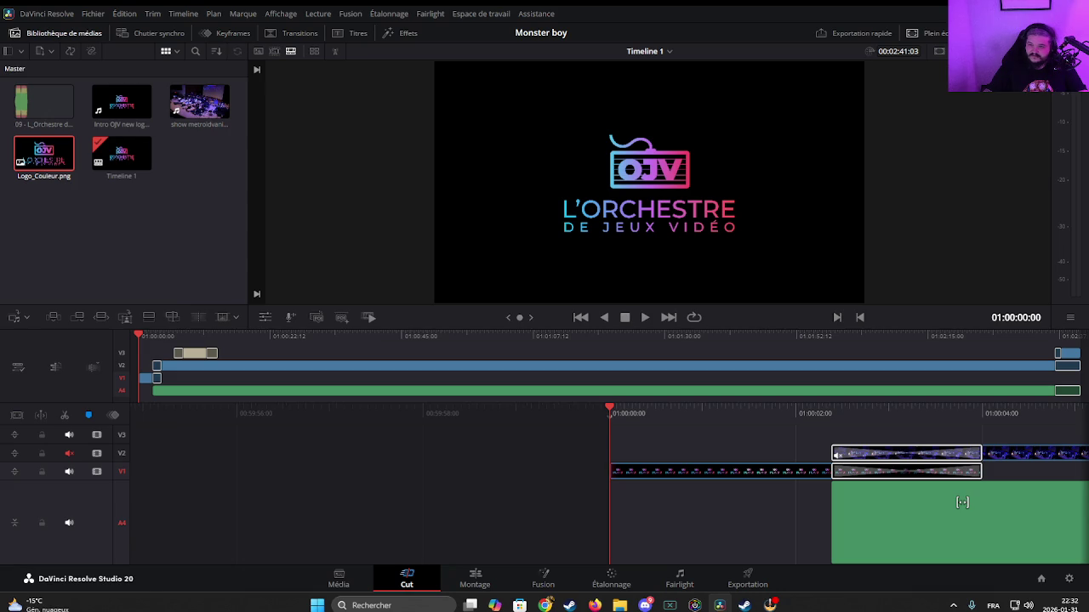
key("shift+f")
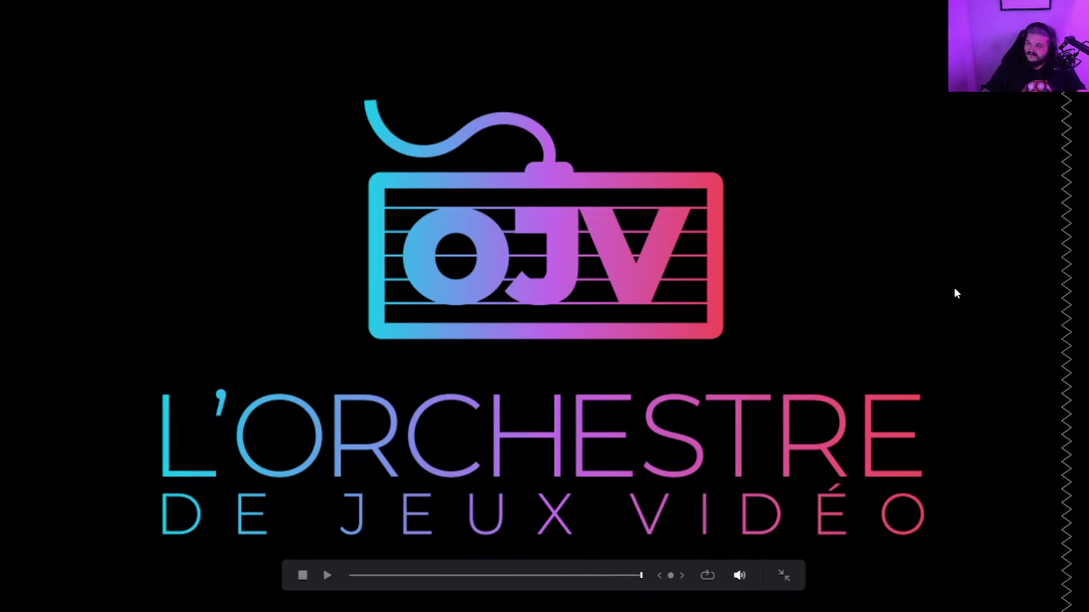
Step: Exit full-screen playback back to the Cut page at 01:02:41:03
left_click(780, 576)
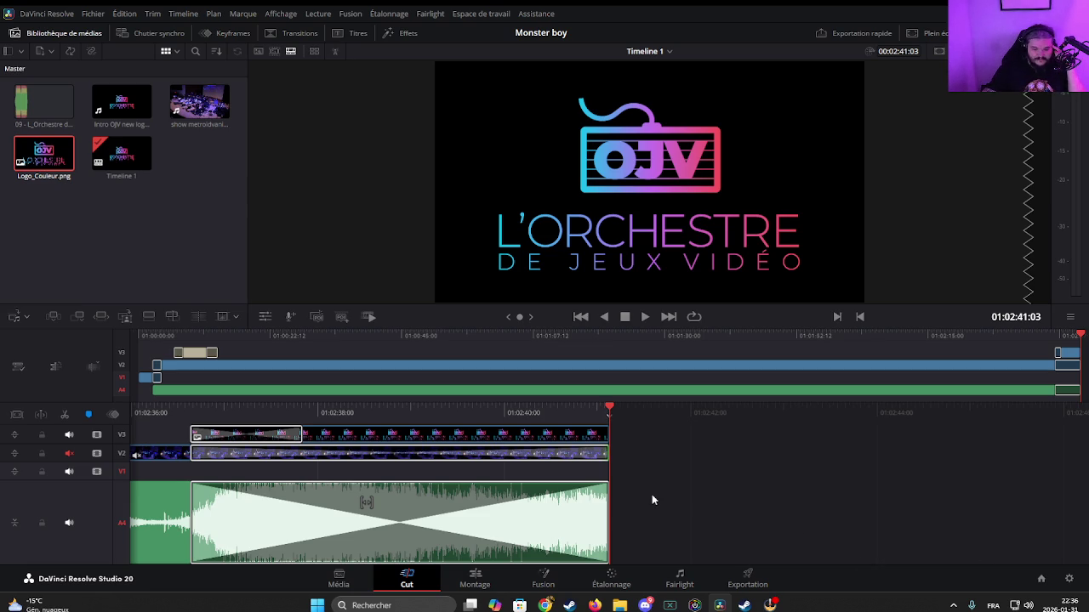
key("v")
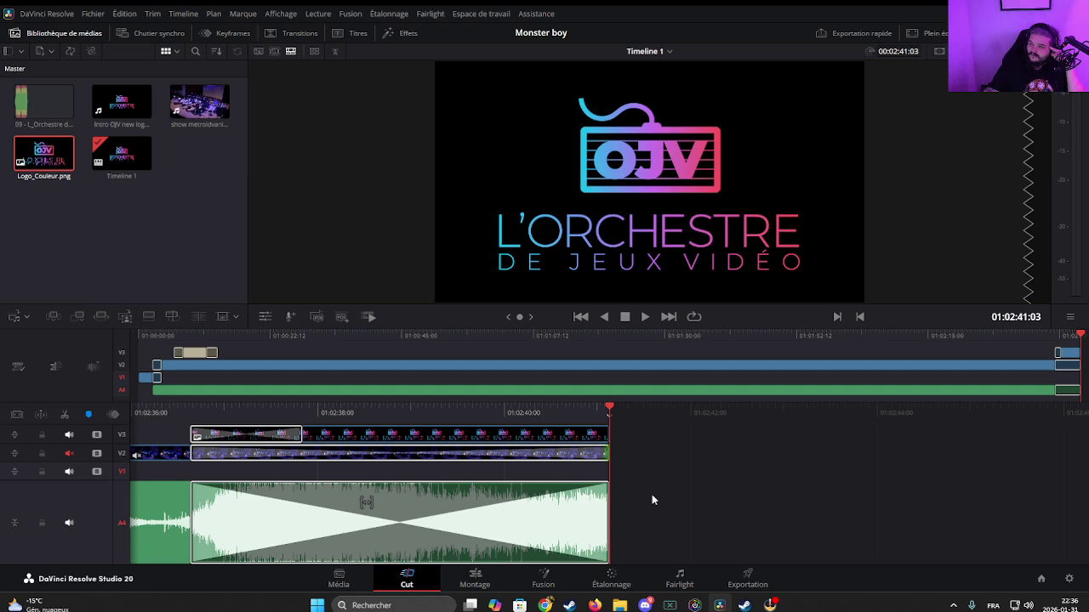
key("v")
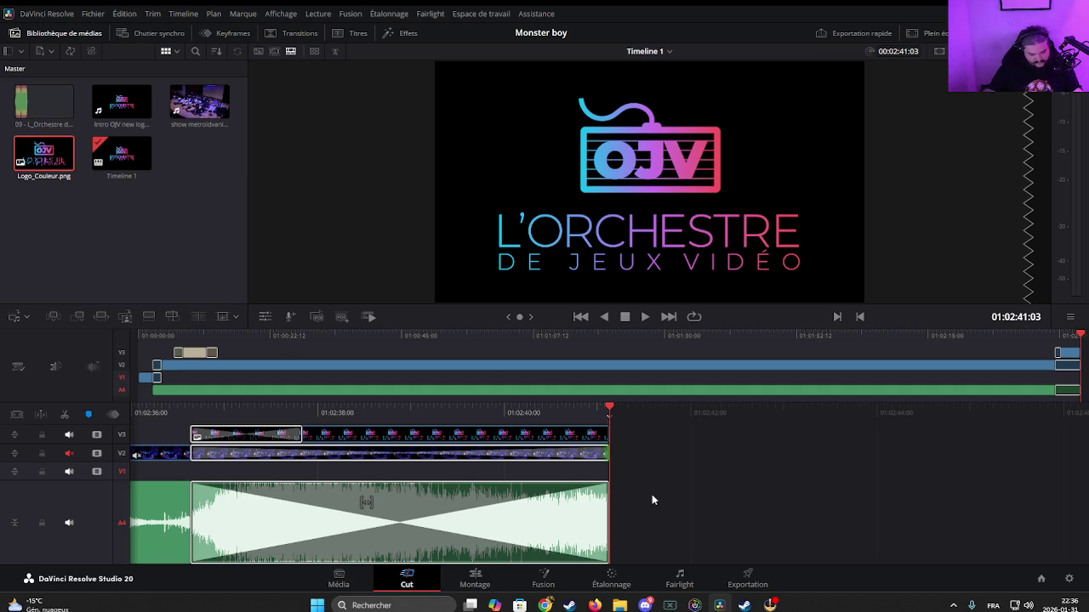